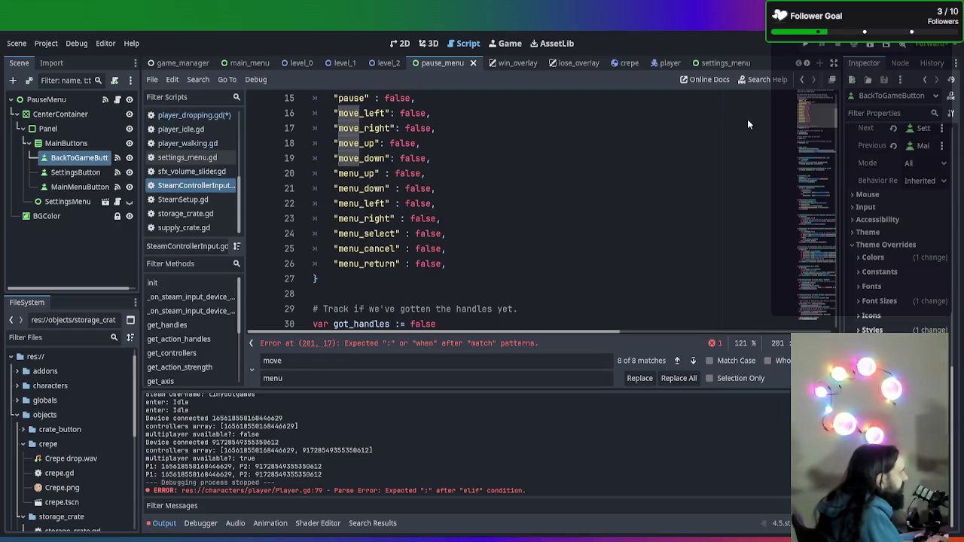
- Give the menu_cancel branch the line event.action = ""
scroll(757, 167, "down", 20)
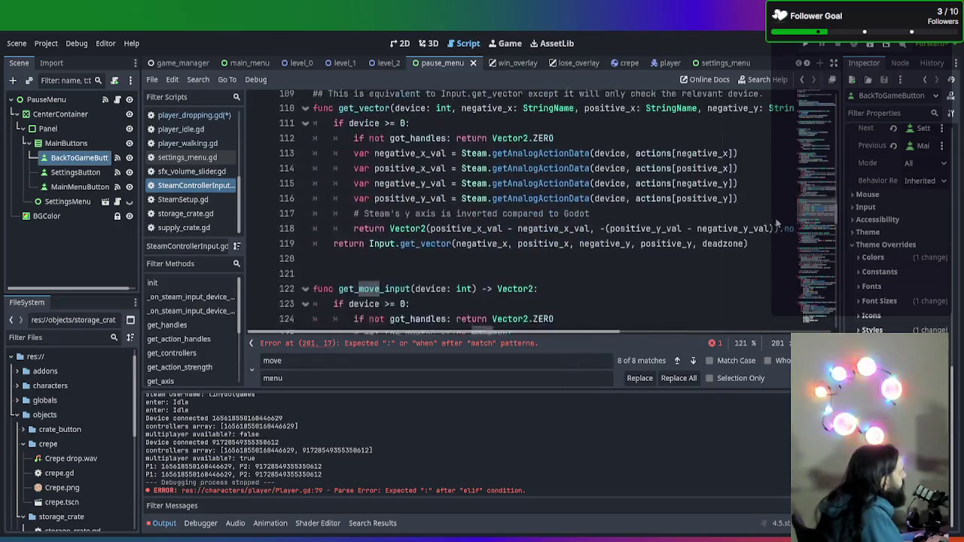
scroll(793, 256, "down", 17)
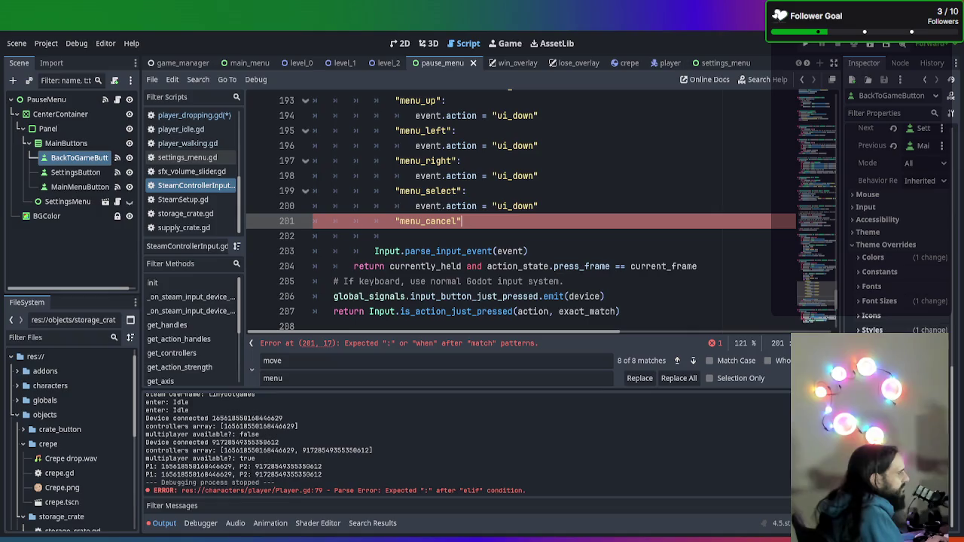
key("Return")
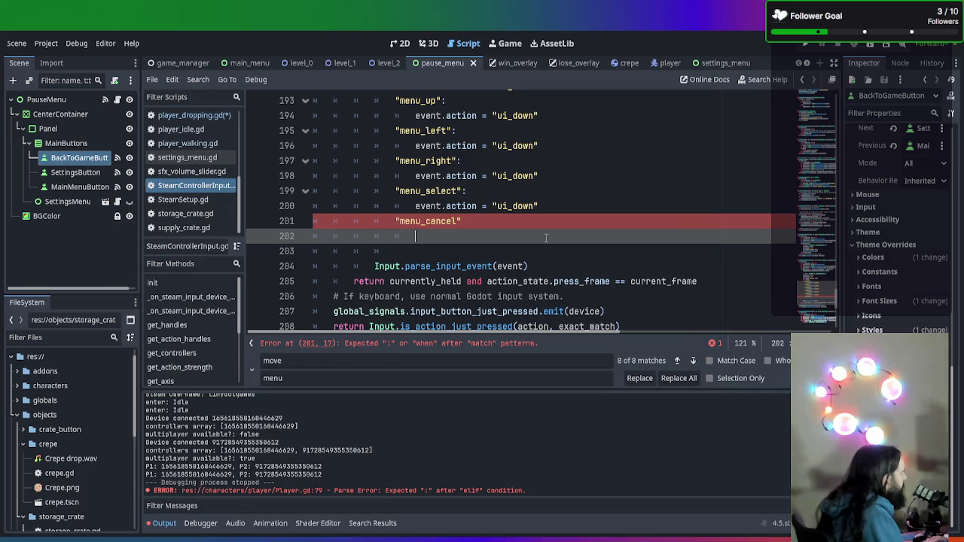
type("event.action=")
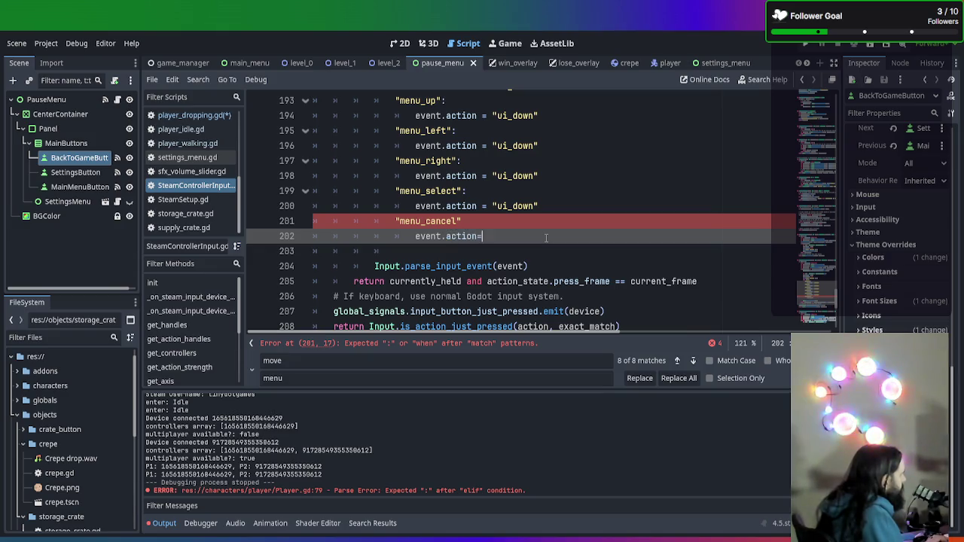
key("BackSpace")
type("= \"")
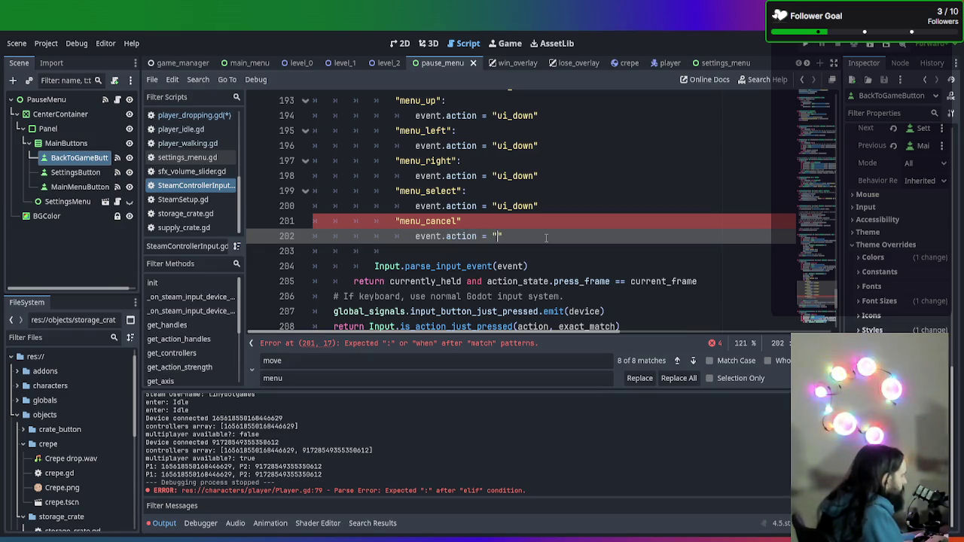
key("Return")
key("BackSpace")
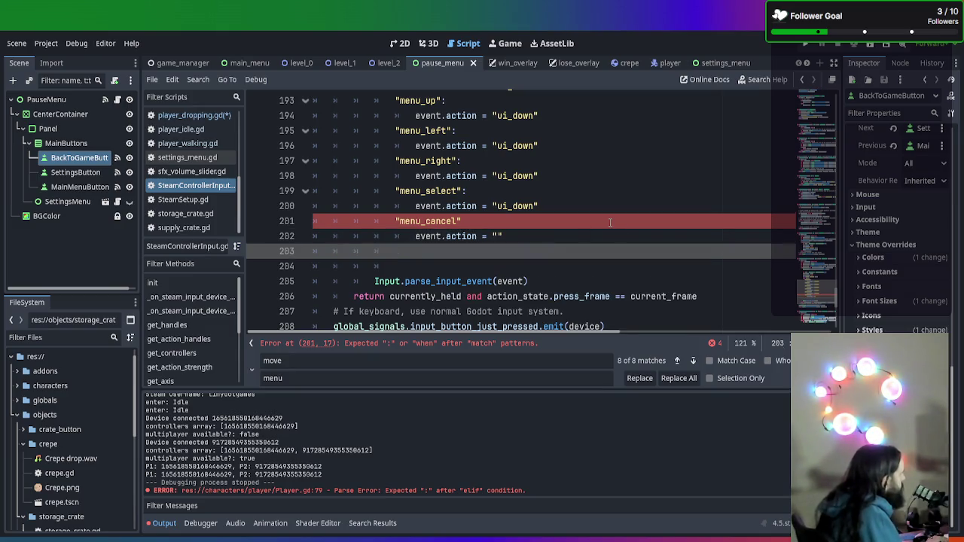
- Add a "menu_return": branch that also sets event.action = ""
type("\"")
type("menu_return")
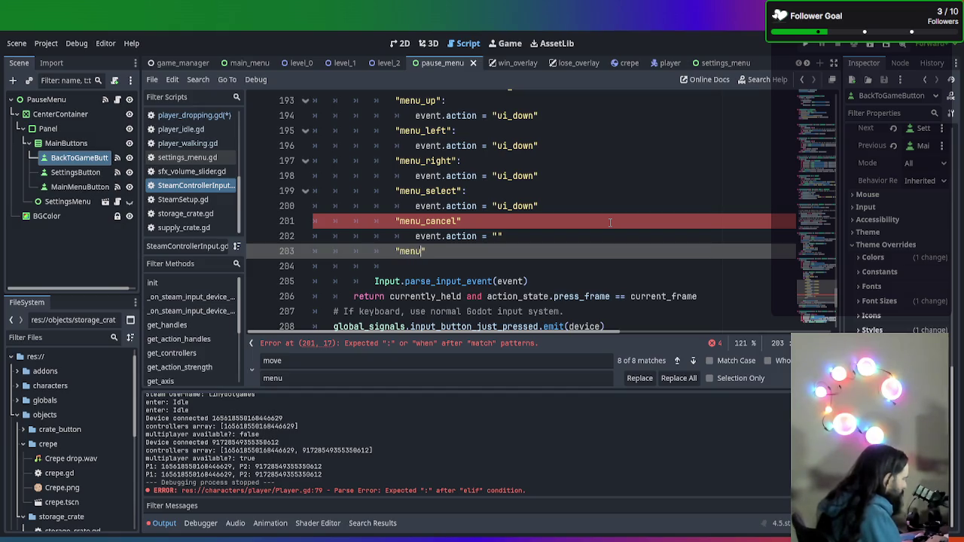
type("n")
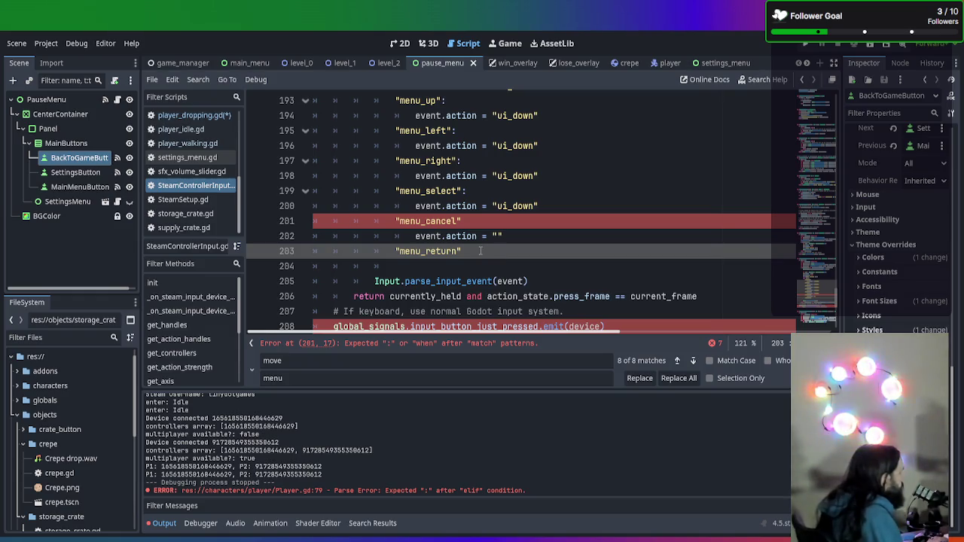
type(":")
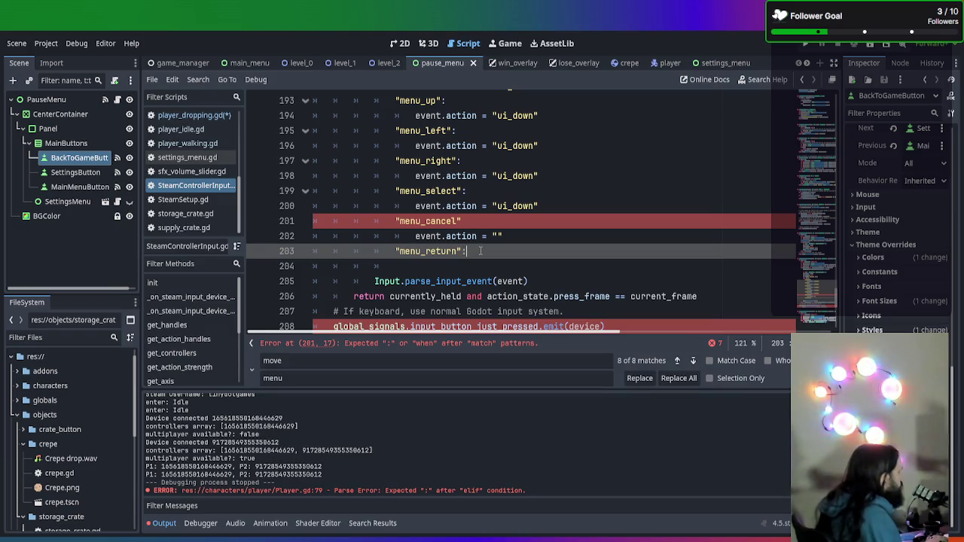
key("Return")
type("event.acito")
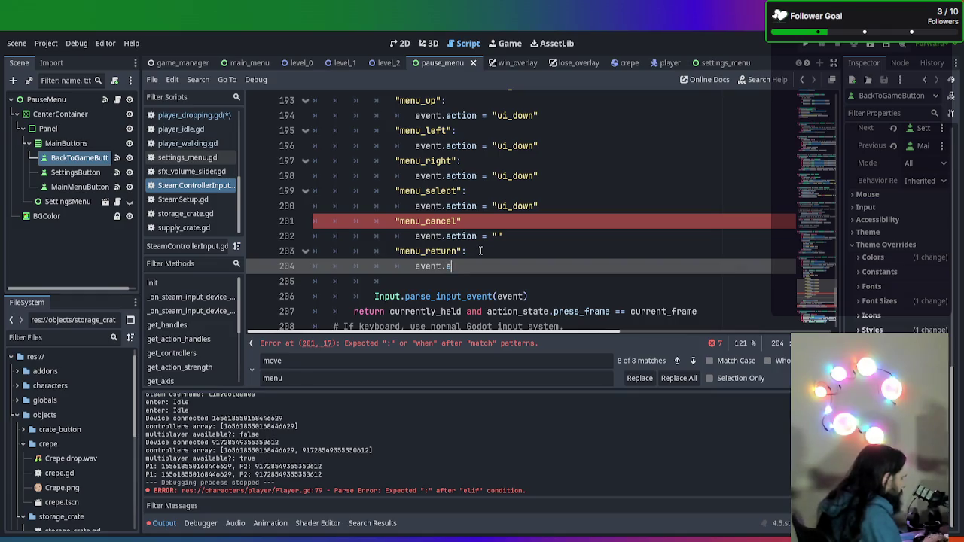
key("BackSpace")
key("BackSpace")
key("BackSpace")
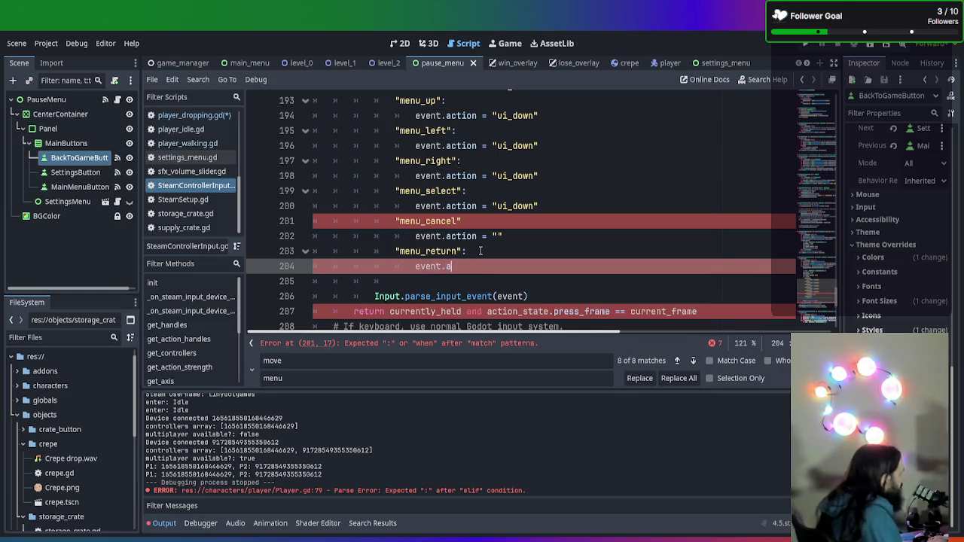
type("s")
key("BackSpace")
type("ction ")
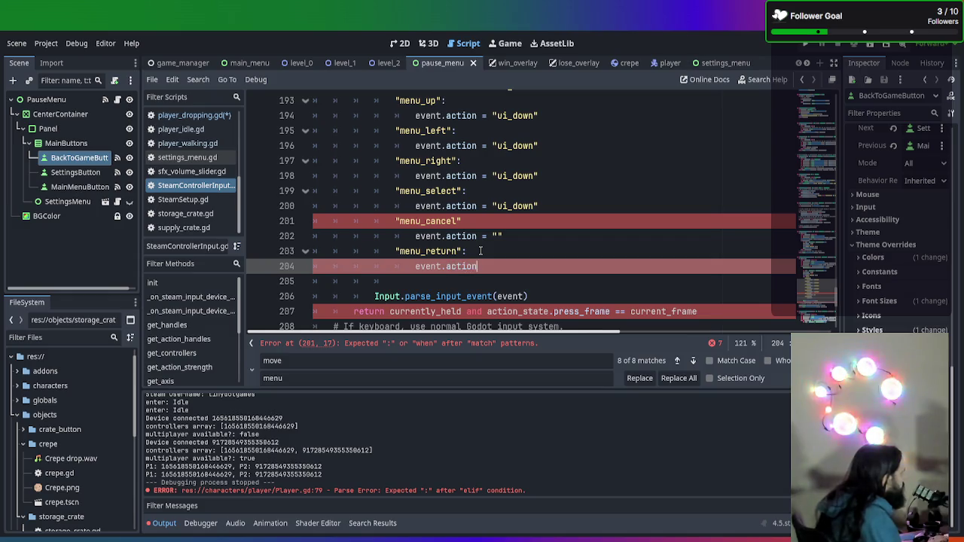
type("= ")
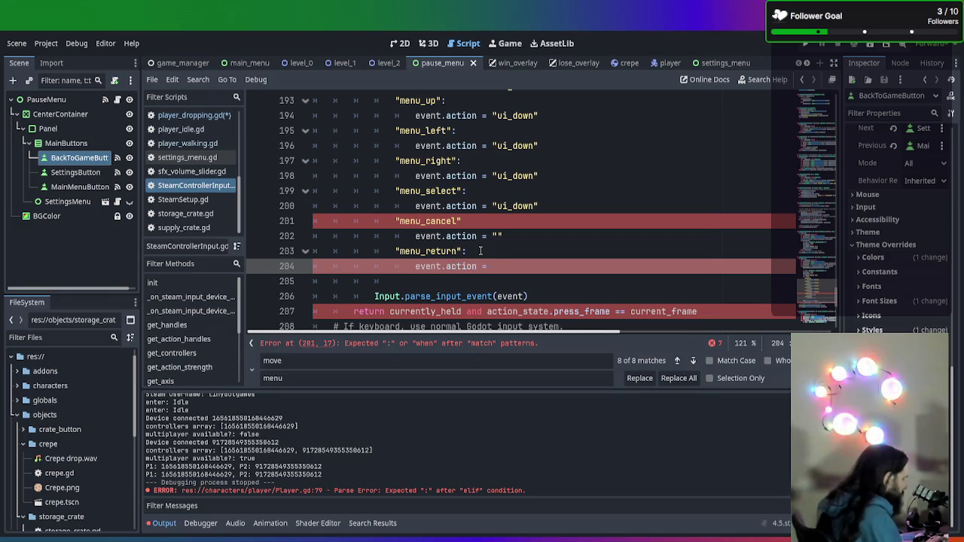
type("\"\"")
- Add the missing colons to the menu_cancel and menu_return case labels
left_click(499, 221)
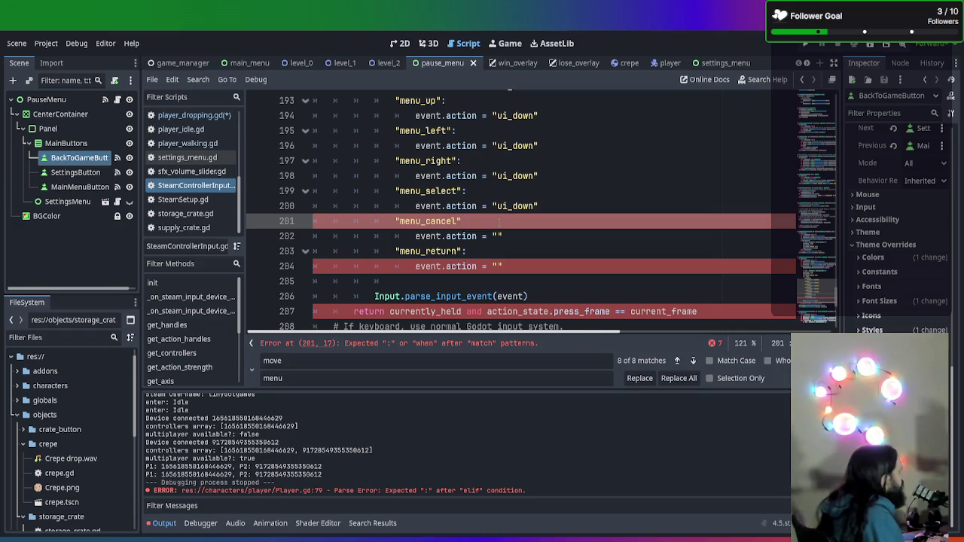
type(":")
left_click(520, 251)
- Finish the menu_return colon and change menu_up's string from ui_down to "ui_up"
type(":")
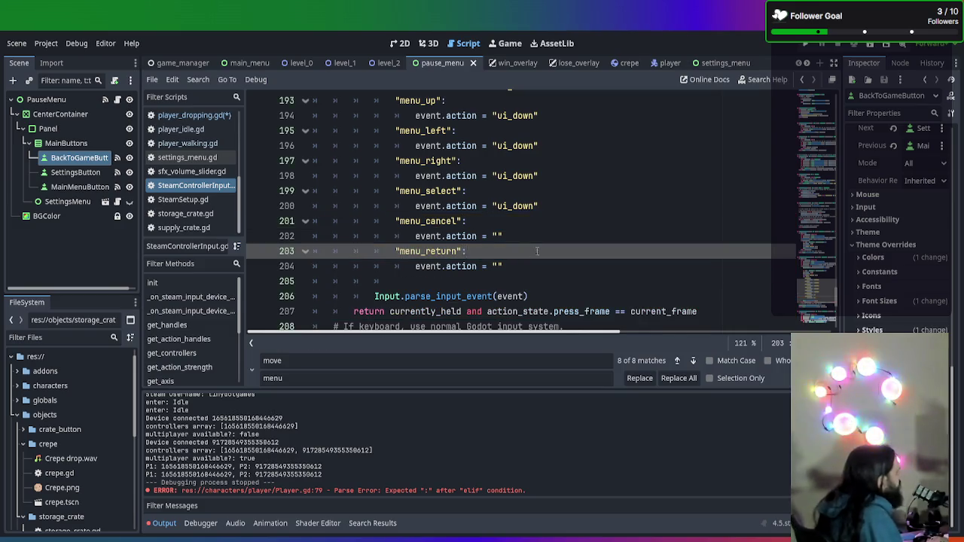
scroll(518, 259, "up", 1)
scroll(518, 258, "up", 1)
left_click(534, 176)
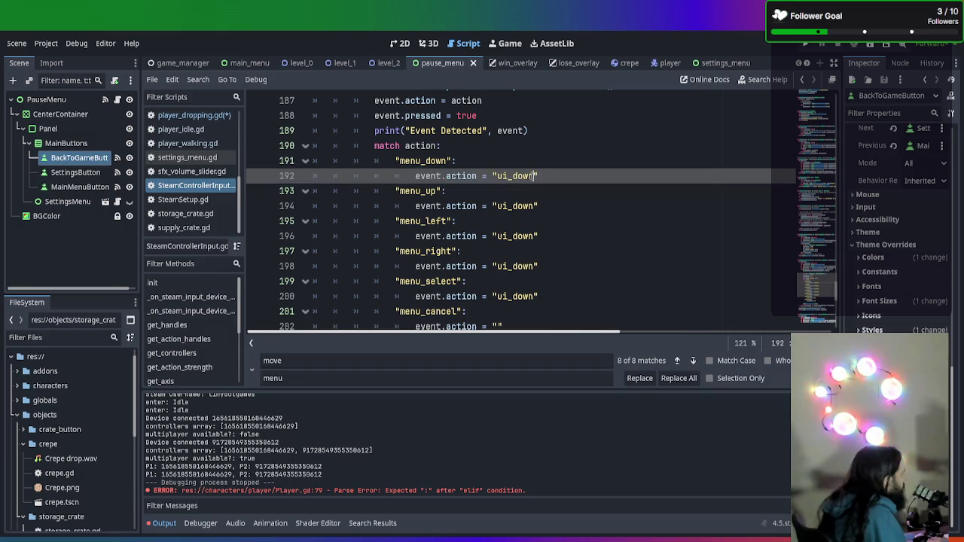
key("BackSpace")
key("BackSpace")
key("BackSpace")
type("down")
double_click(528, 205)
triple_click(527, 205)
left_click(529, 206)
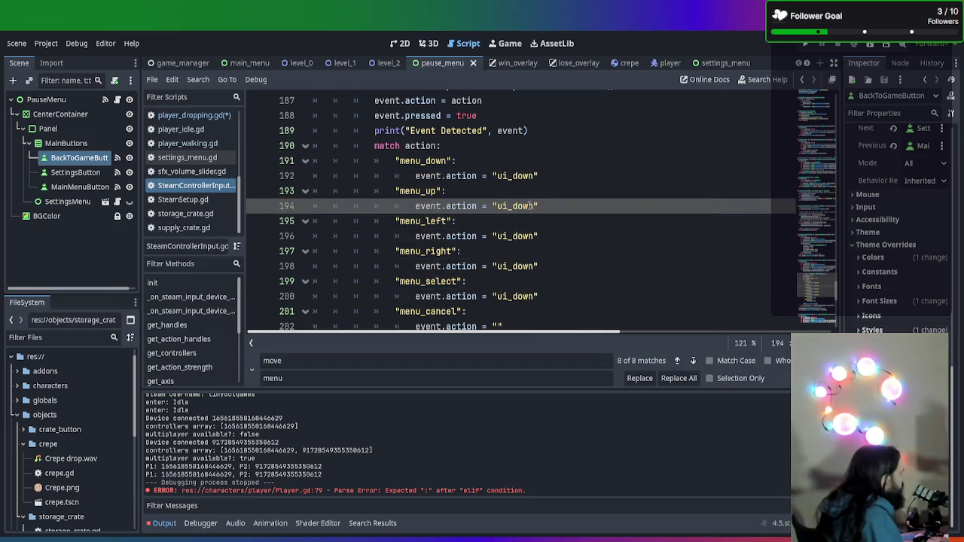
key("BackSpace")
key("BackSpace")
key("BackSpace")
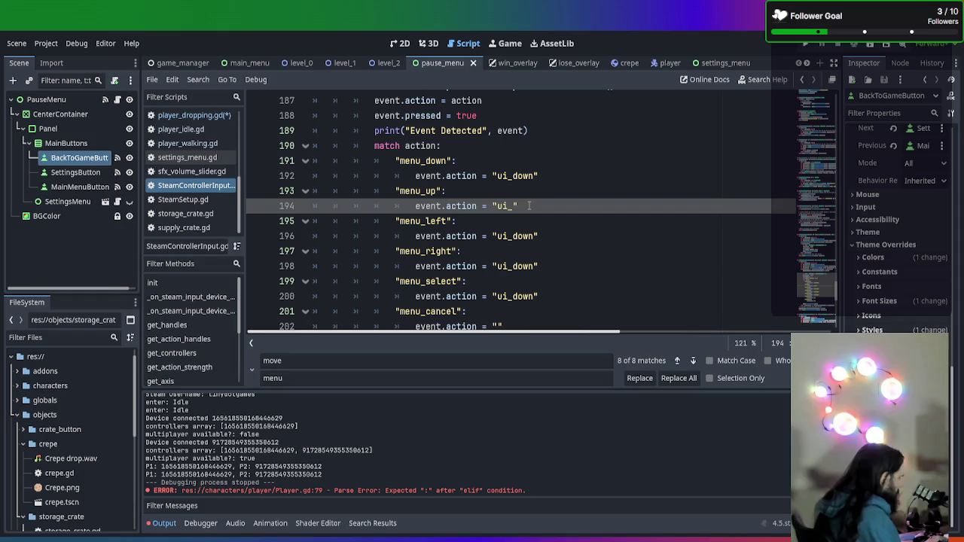
type("up")
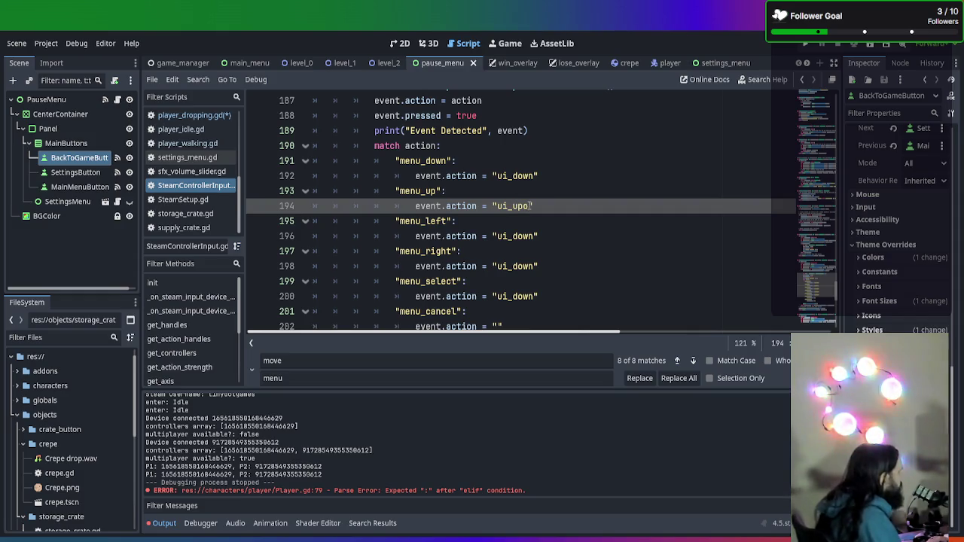
- Change the next three ui_down strings to "ui_left", "ui_right" and "ui_select"
left_click_drag(534, 236, 512, 236)
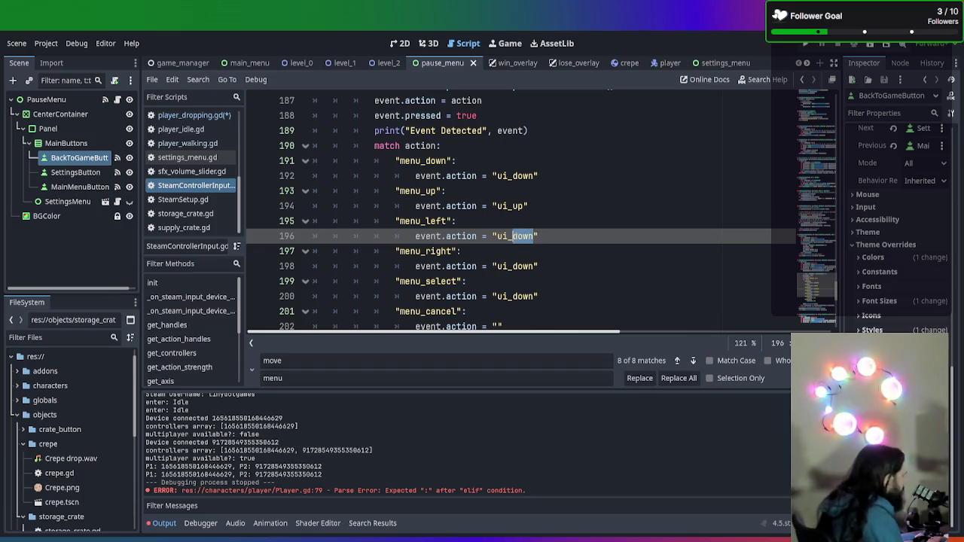
type("left")
mouse_move(533, 266)
left_mouse_down()
mouse_move(491, 266)
mouse_move(513, 267)
left_mouse_up()
type("right")
left_click_drag(537, 296, 513, 297)
type("select")
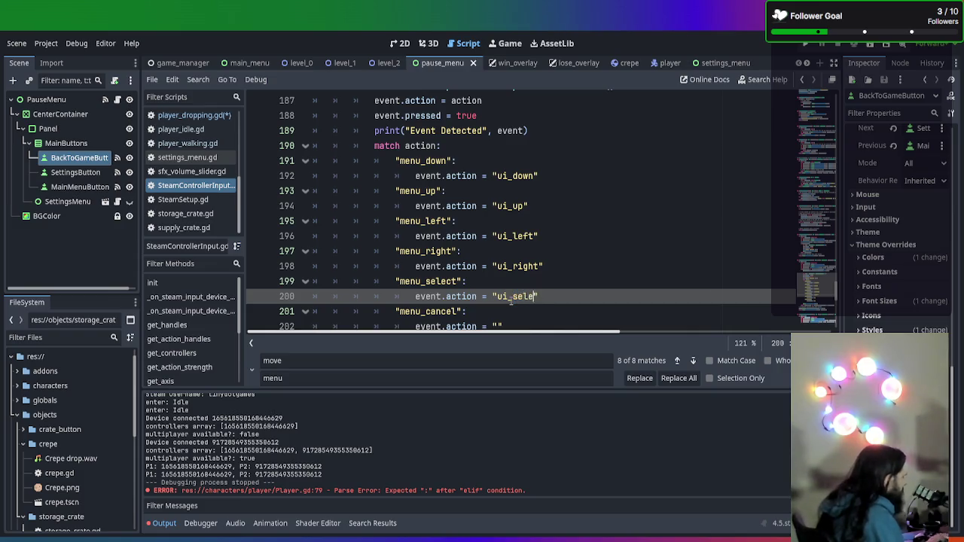
- Enter ui_cancel as the menu_cancel branch's value
scroll(514, 297, "down", 1)
left_click(497, 285)
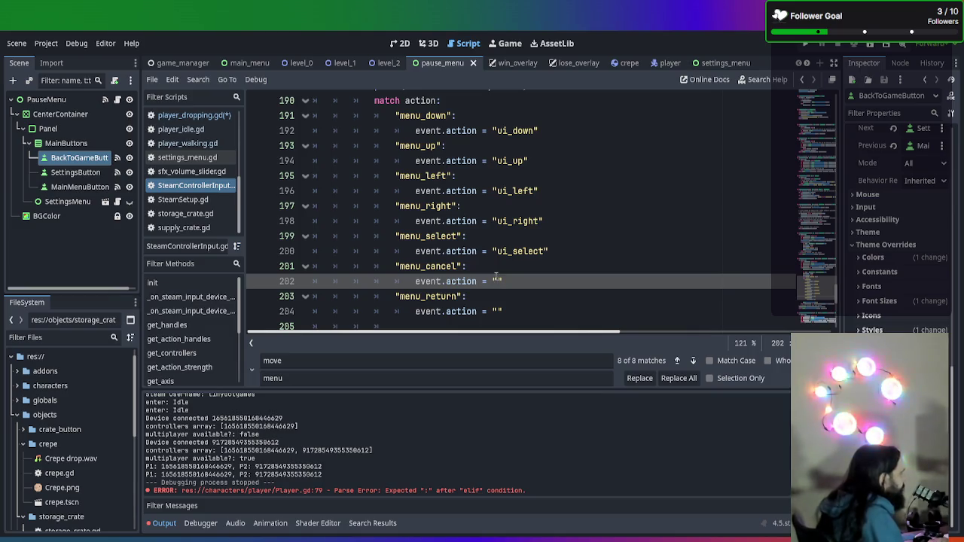
type("ui_")
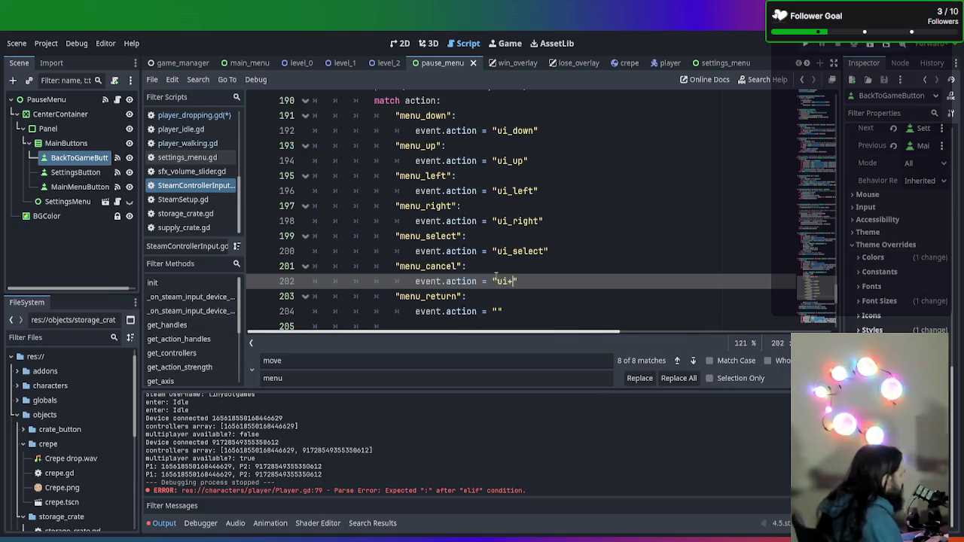
type("cancel")
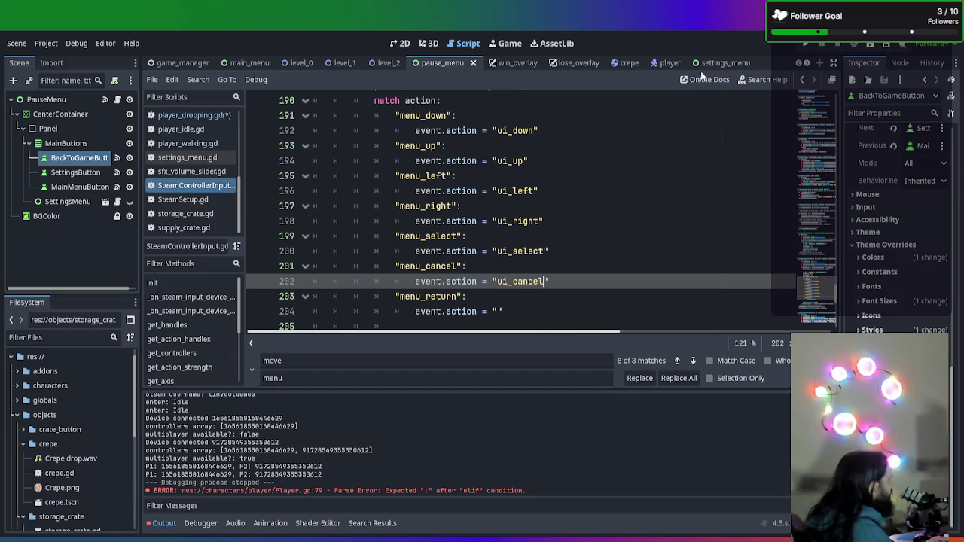
- Enter ui_cancel as the menu_return branch's value
left_click_drag(501, 311, 500, 309)
left_click(497, 325)
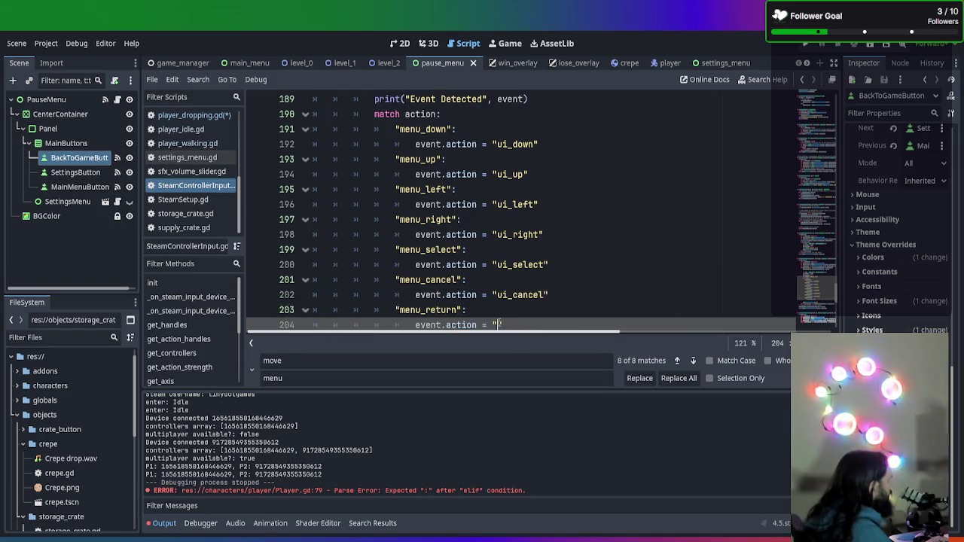
type("ui")
type("_cancel")
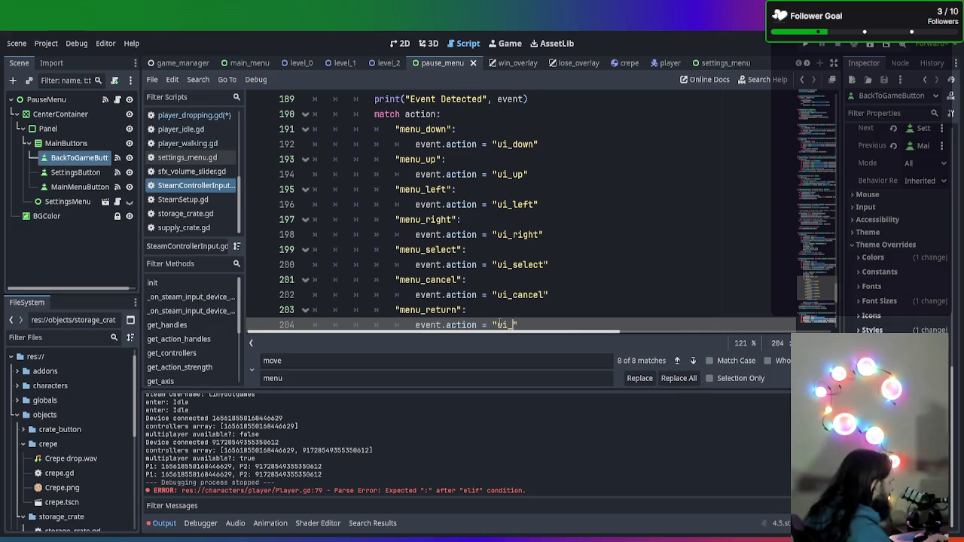
- Change menu_select's string from "ui_select" to "ui_accept"
left_click(526, 281)
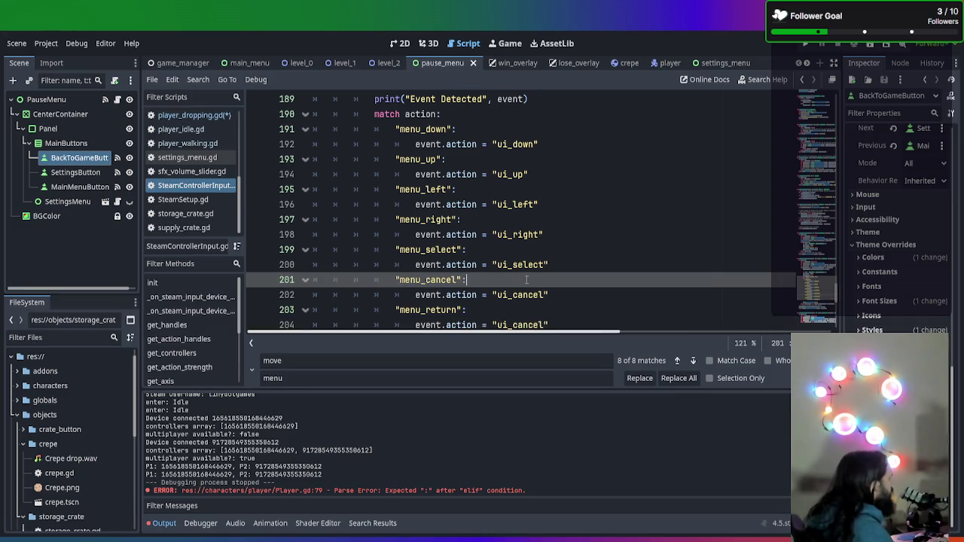
left_click_drag(545, 259, 512, 259)
type("accept")
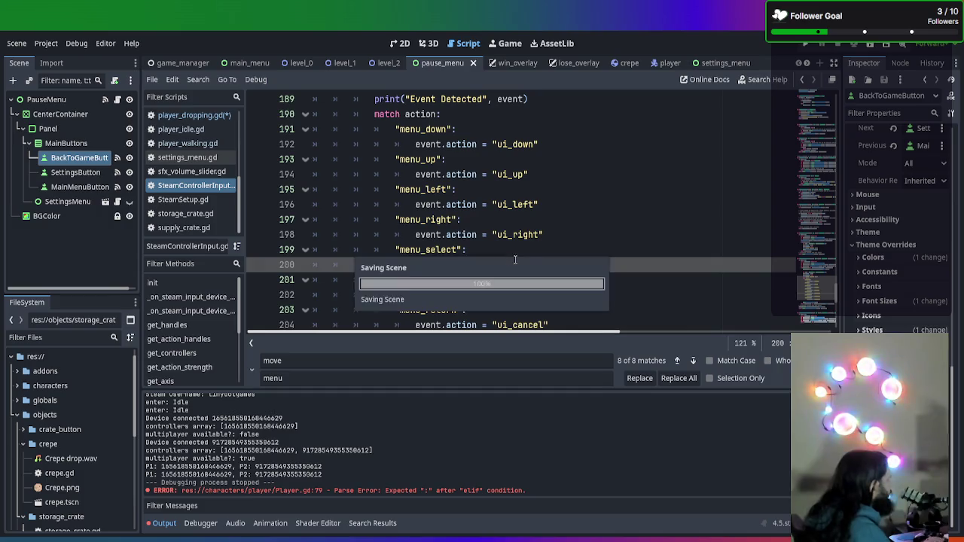
left_click(639, 218)
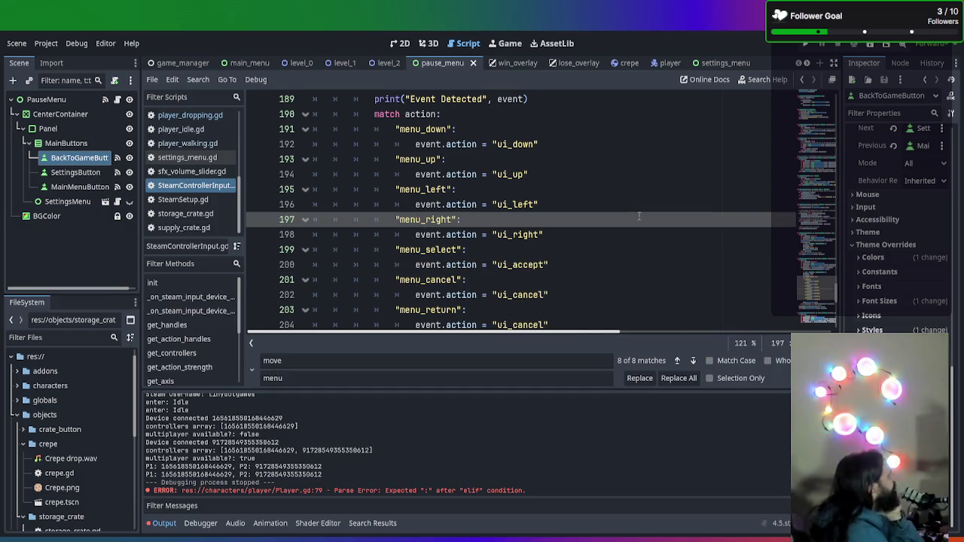
- Indent the whole match block starting at line 190 one level deeper
scroll(629, 197, "down", 2)
scroll(647, 188, "up", 2)
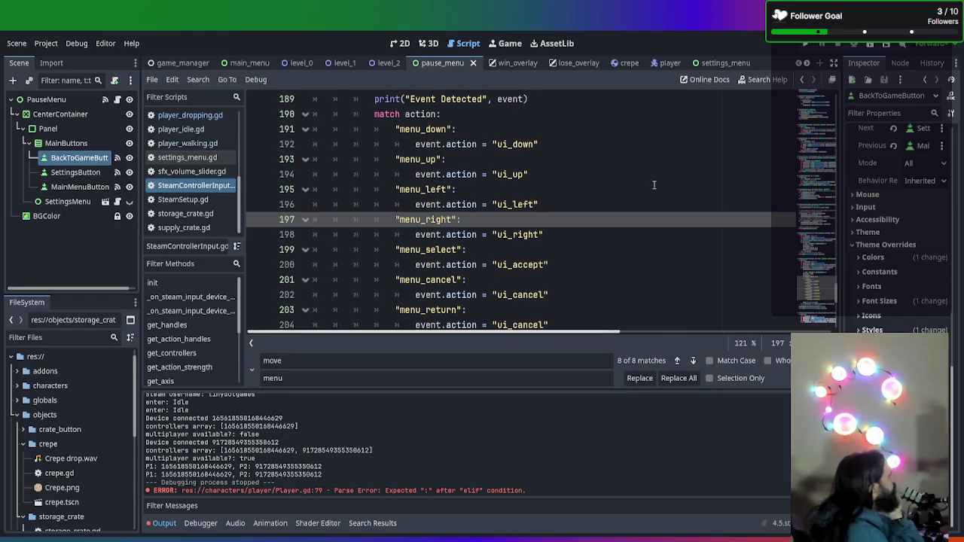
scroll(492, 109, "up", 1)
mouse_move(375, 159)
left_mouse_down()
mouse_move(516, 274)
mouse_move(640, 335)
mouse_move(557, 134)
left_mouse_up()
key("Tab")
scroll(550, 132, "up", 5)
- Insert a new line above the match block reading "if Steam."
left_click(540, 129)
key("Return")
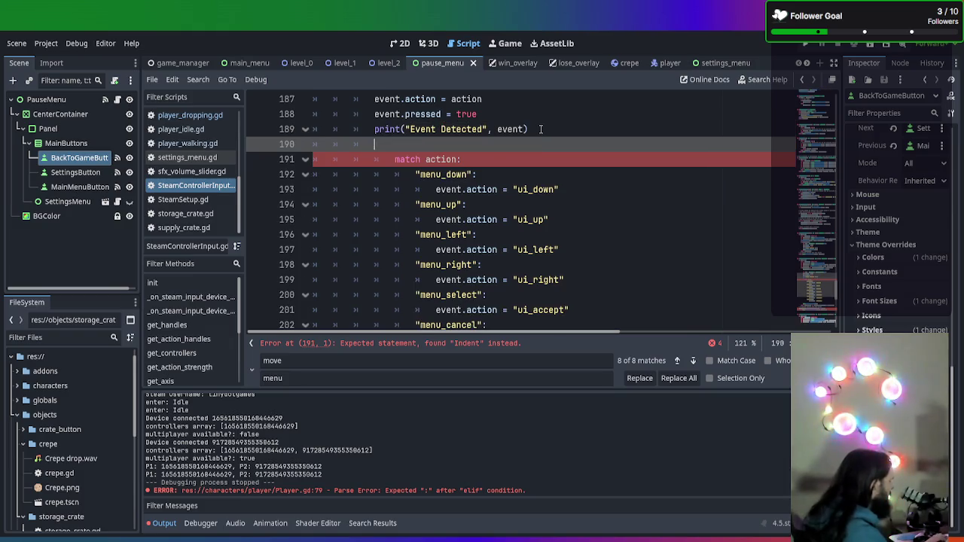
type("if")
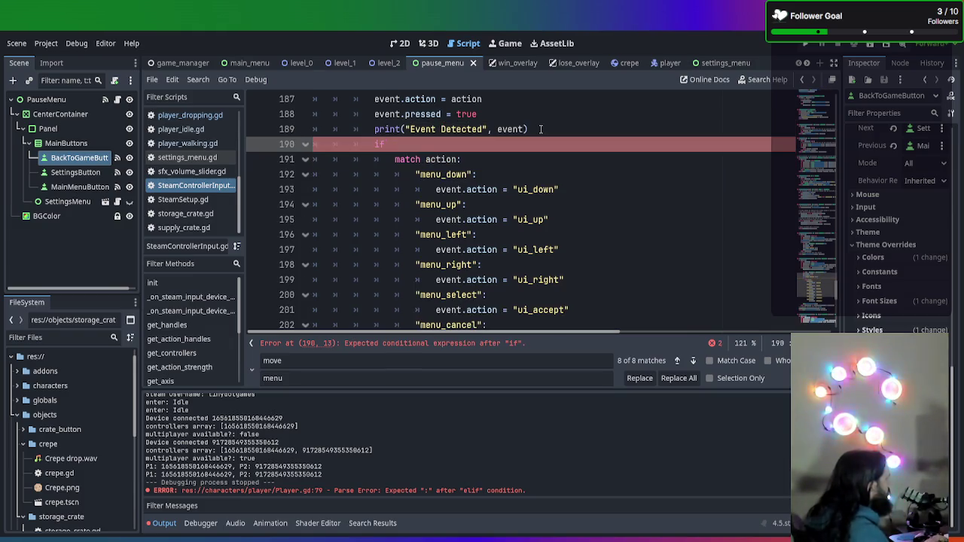
scroll(540, 129, "up", 3)
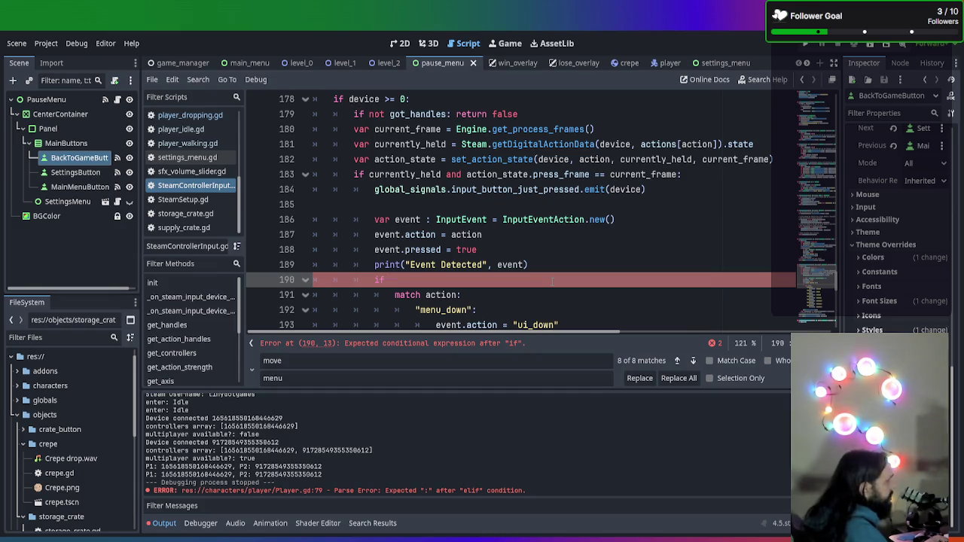
type("act")
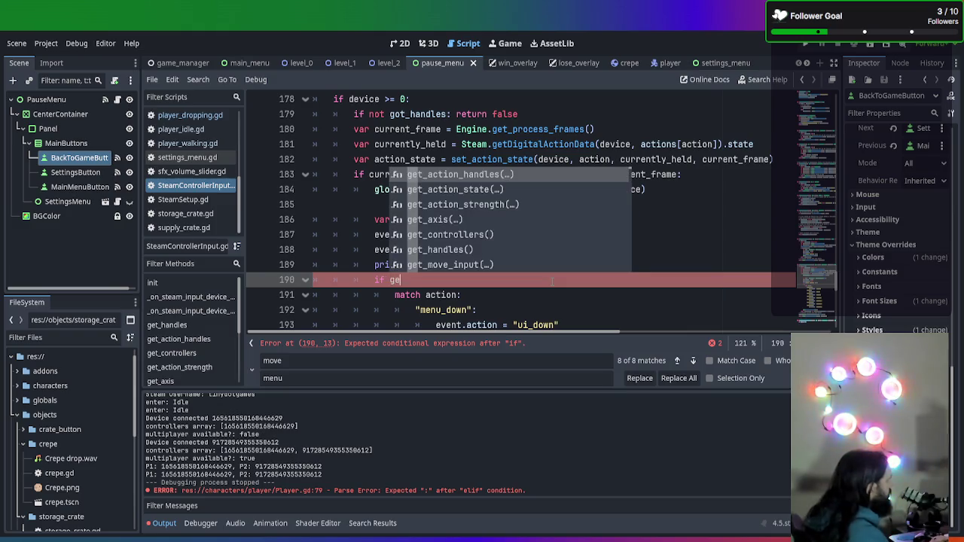
key("BackSpace")
key("BackSpace")
key("BackSpace")
type("Steam")
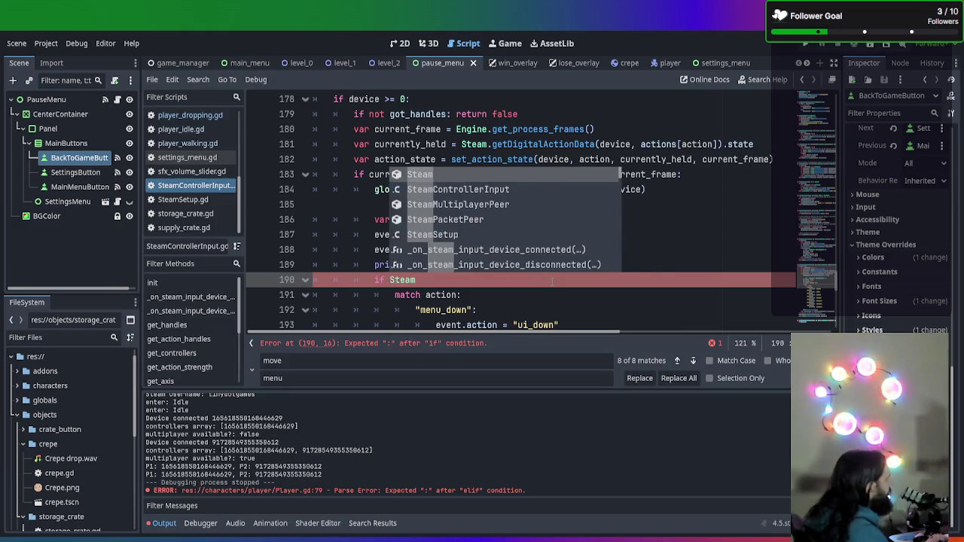
type(".")
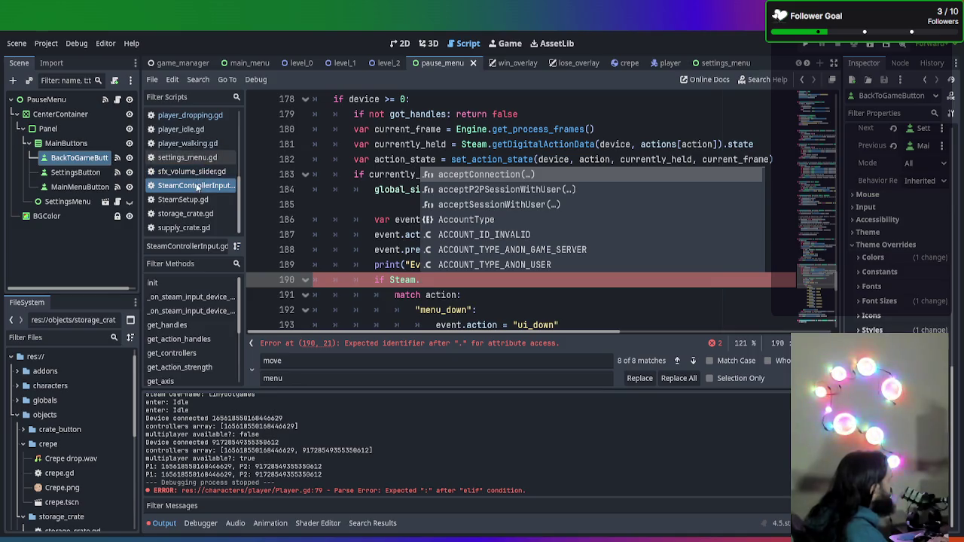
scroll(198, 162, "up", 3)
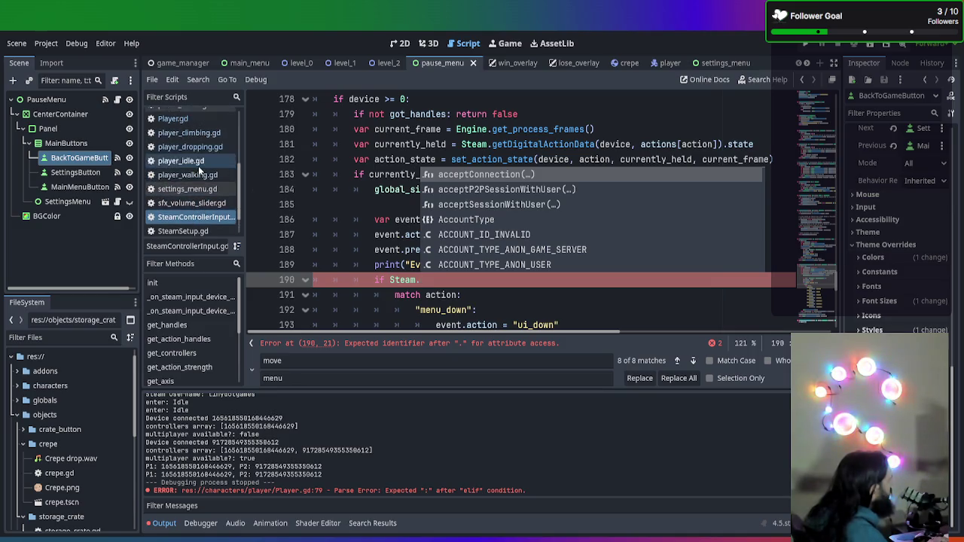
- Copy the activateActionSet call from Player.gd and paste it over "Steam." on line 190
left_click(201, 134)
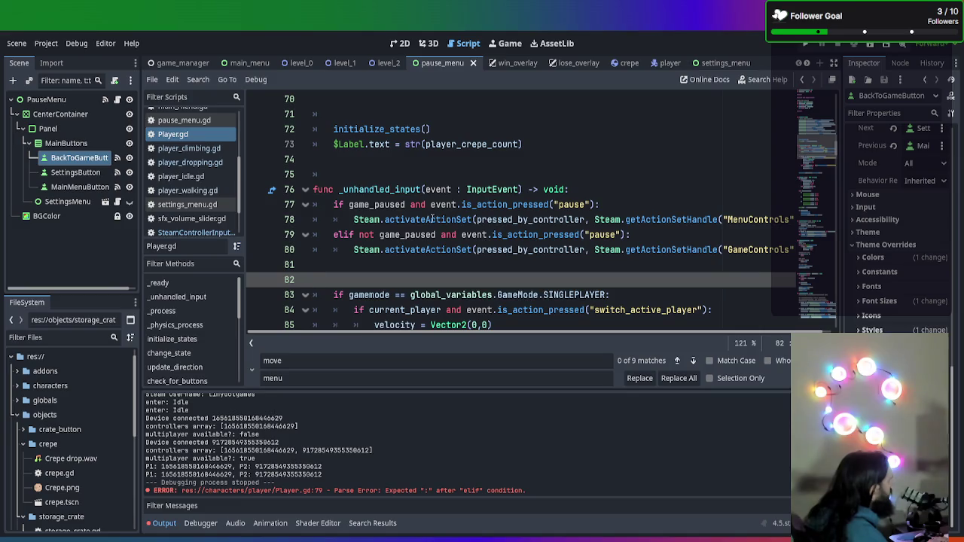
mouse_move(354, 219)
left_mouse_down()
mouse_move(908, 190)
mouse_move(919, 217)
left_mouse_up()
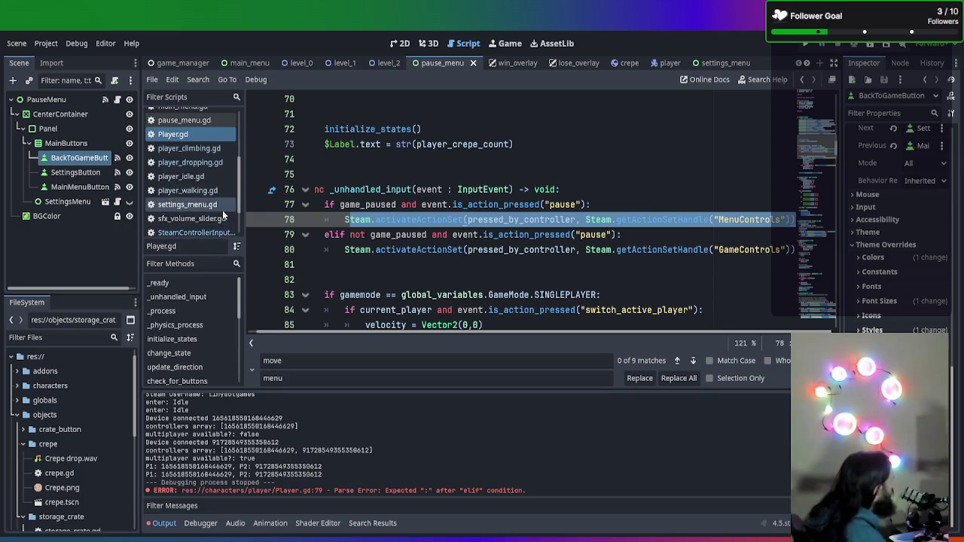
left_click(197, 205)
left_click(196, 233)
left_click_drag(420, 279, 390, 280)
type("team.activateActionSet(pressed_by_controller, Steam.getActionSetHandle(\"MenuControls\"))")
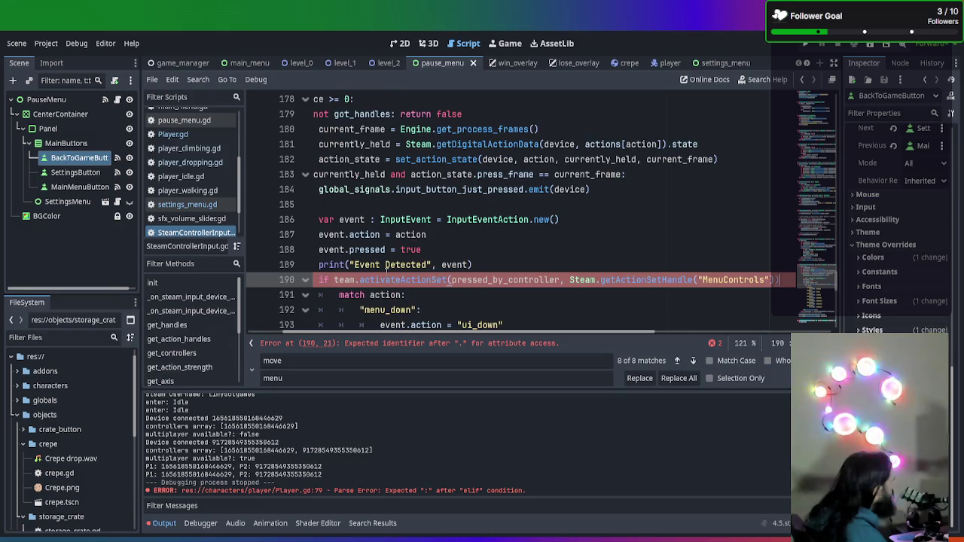
- Restore the missing capital S so the pasted condition starts with Steam
left_click_drag(523, 280, 217, 276)
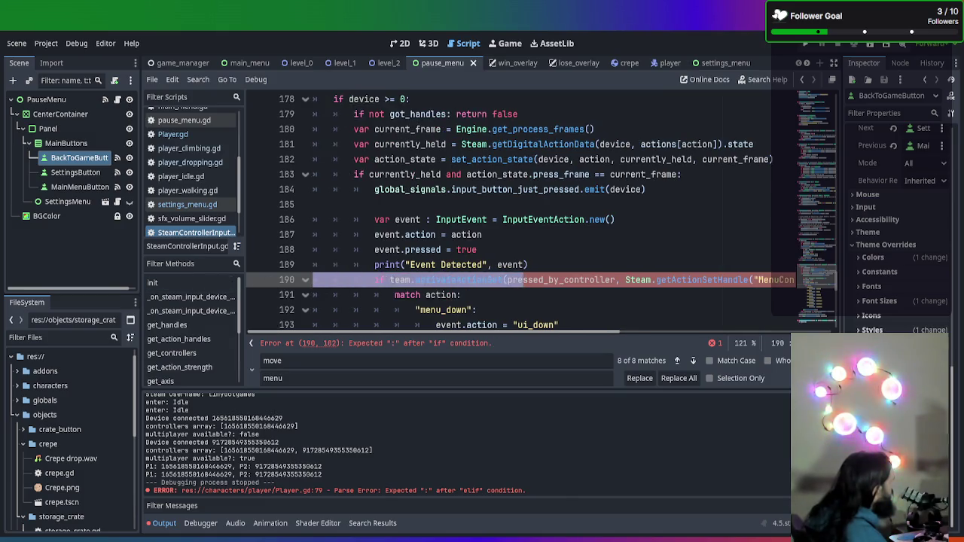
left_click(389, 279)
type("S")
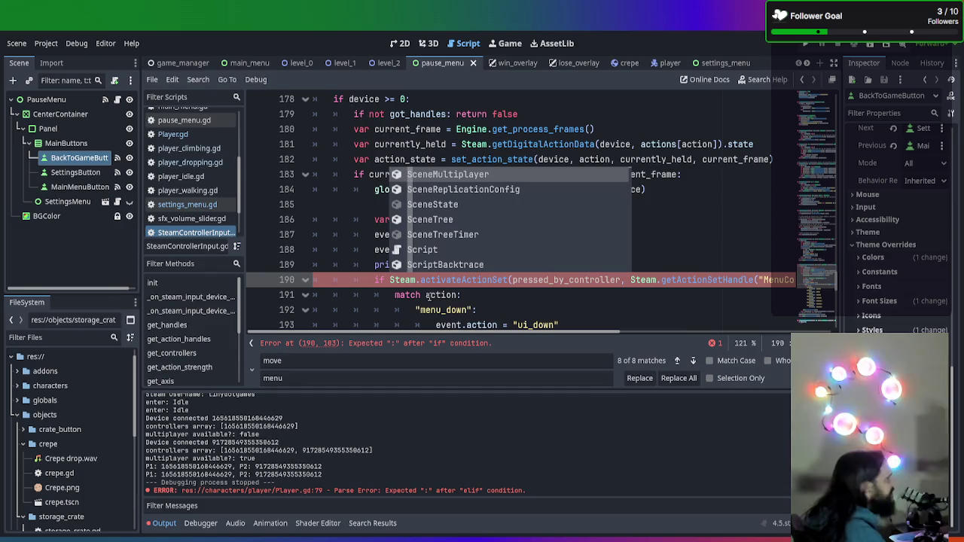
key("Escape")
left_click(544, 294)
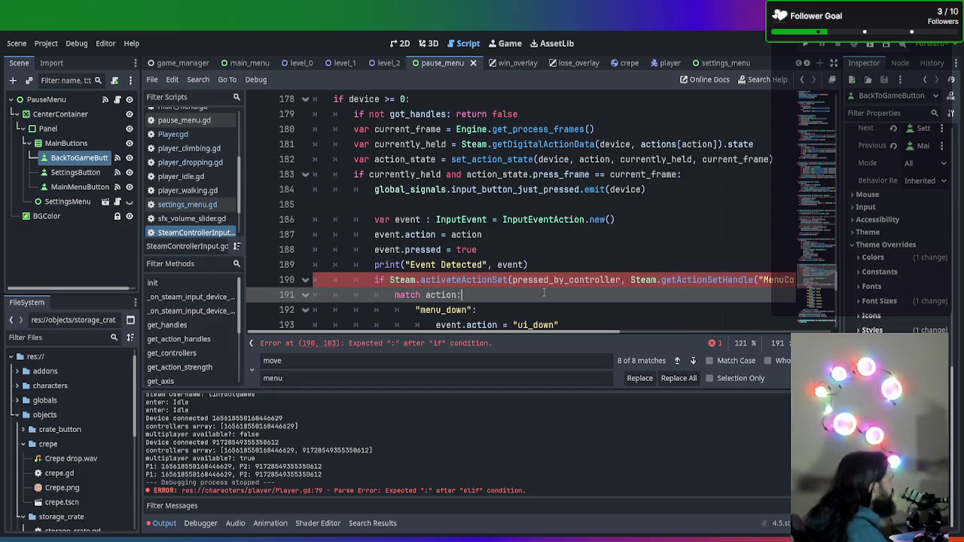
left_click(585, 279)
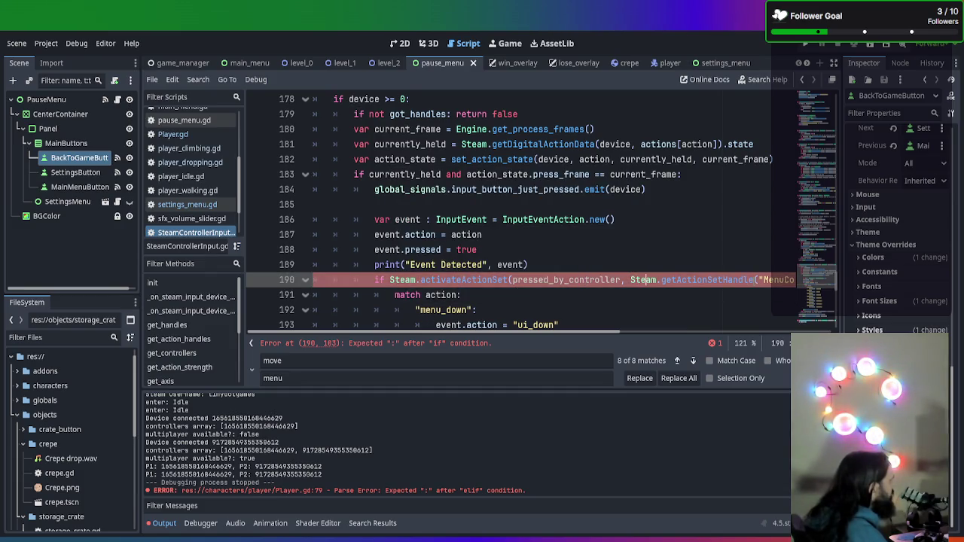
scroll(729, 252, "down", 7)
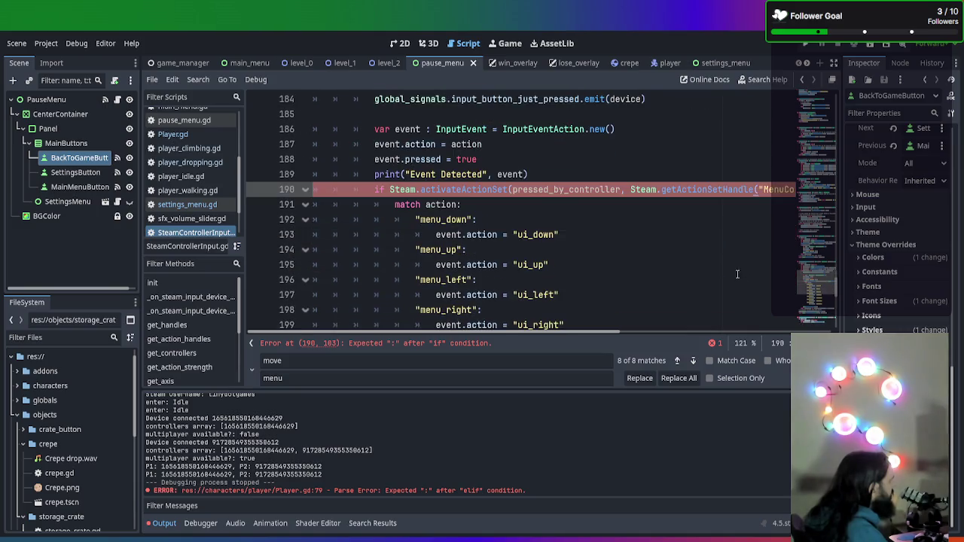
scroll(645, 217, "up", 2)
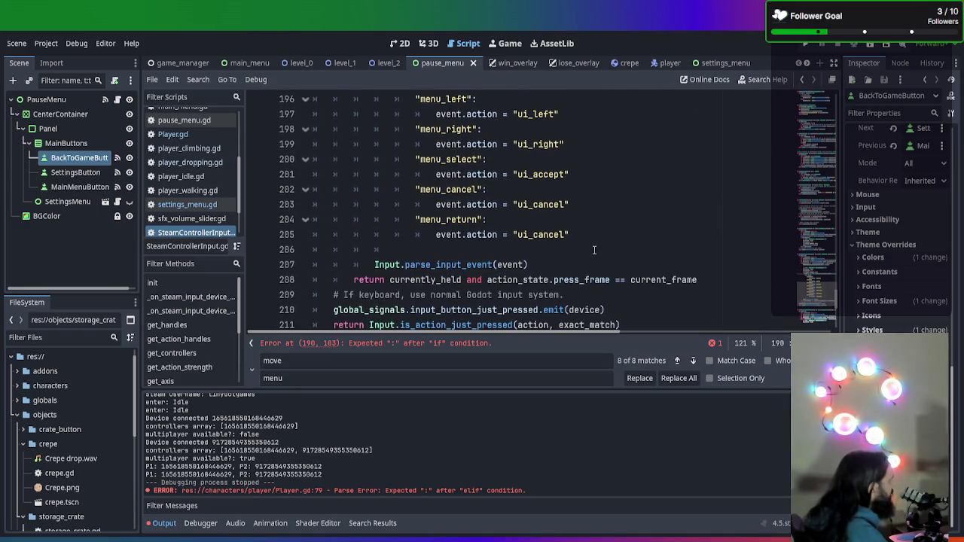
scroll(583, 258, "down", 1)
scroll(572, 248, "up", 4)
scroll(497, 224, "down", 2)
scroll(497, 226, "down", 1)
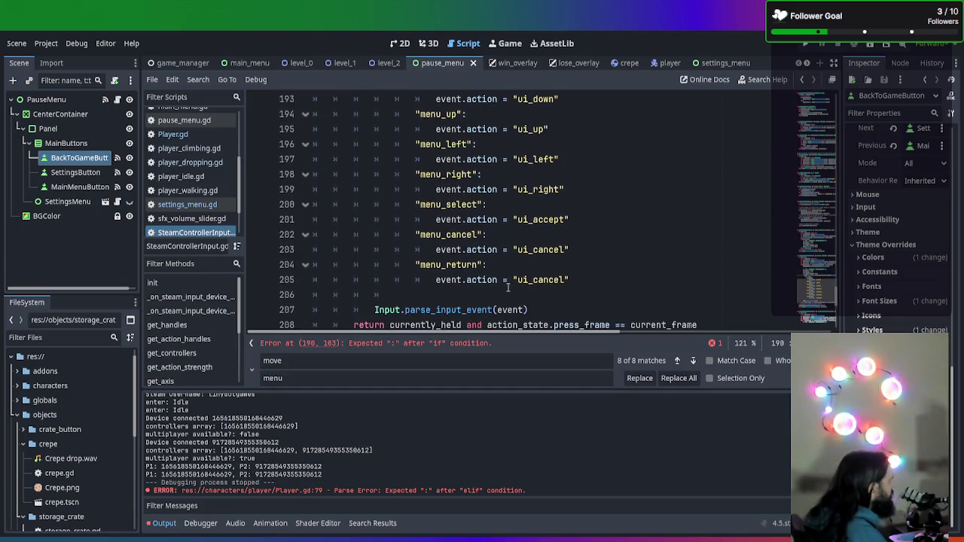
scroll(508, 286, "up", 2)
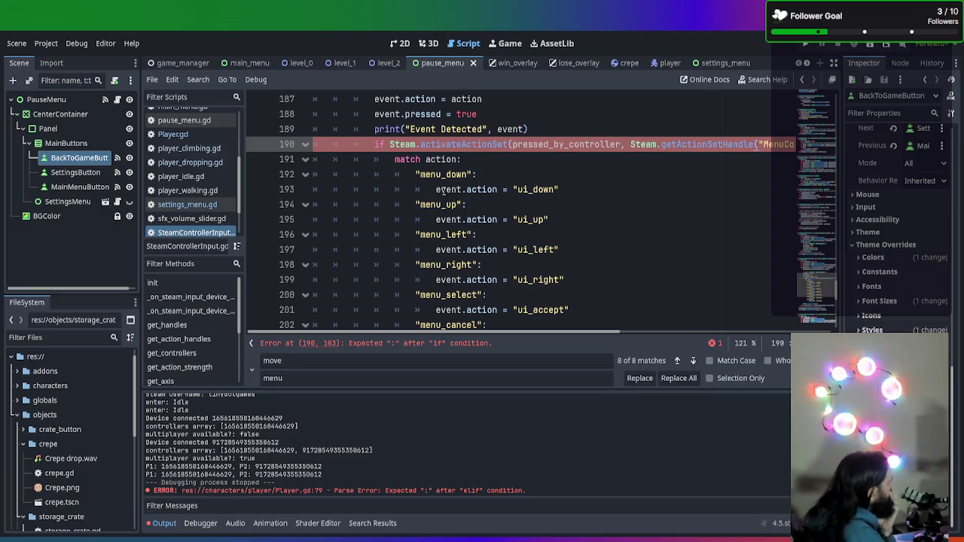
scroll(437, 189, "up", 1)
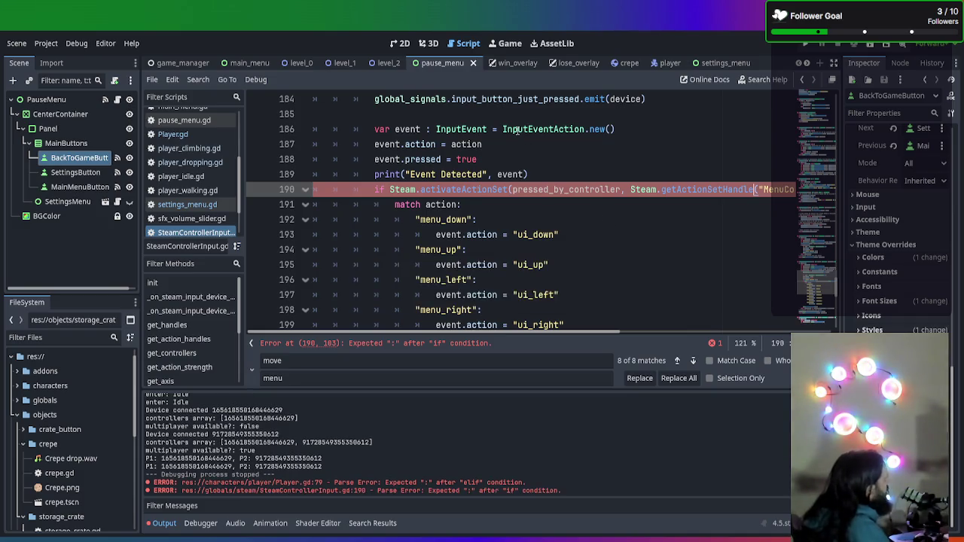
- Delete the empty line 185 above the condition
left_click(507, 101)
left_click(506, 114)
key("BackSpace")
- Replace the pressed_by_controller argument with device
left_click(633, 174)
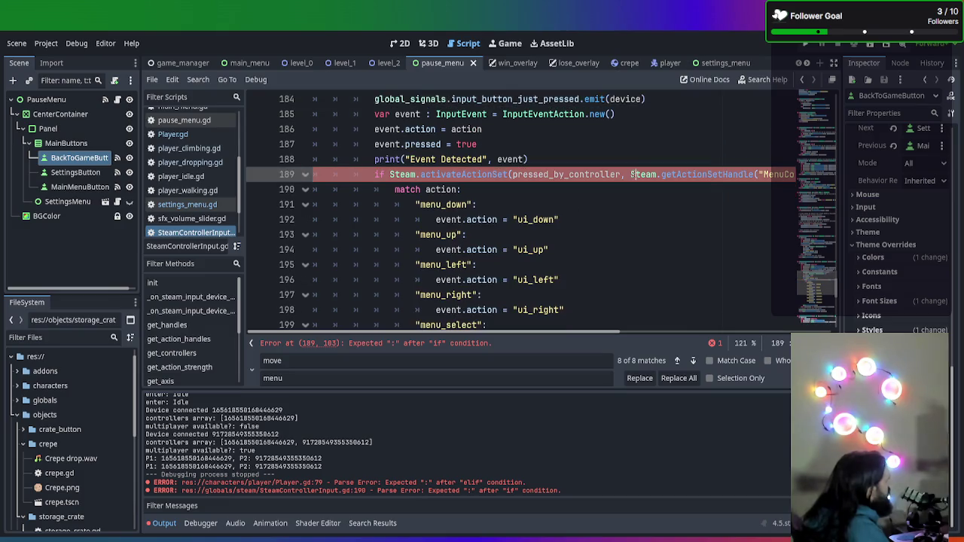
left_click_drag(631, 174, 832, 174)
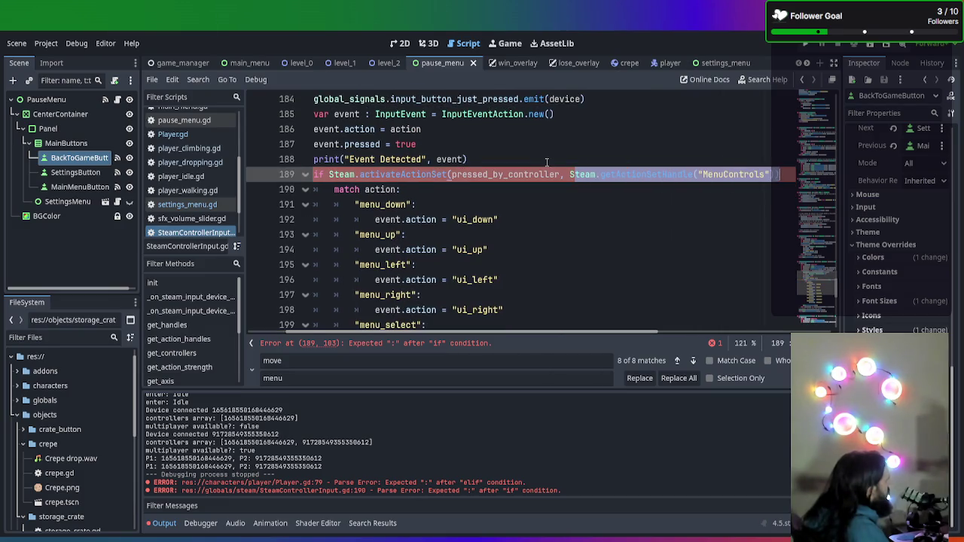
left_click_drag(560, 174, 453, 174)
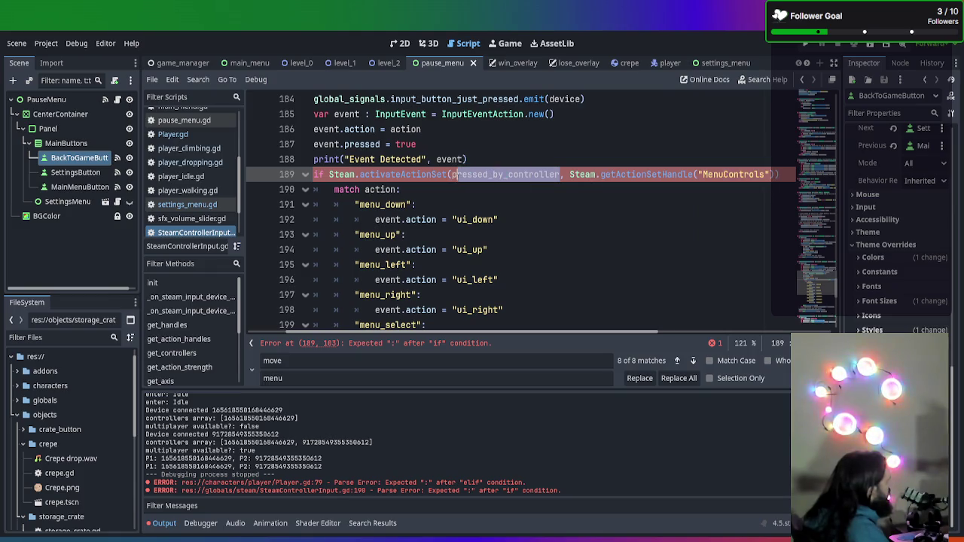
key("BackSpace")
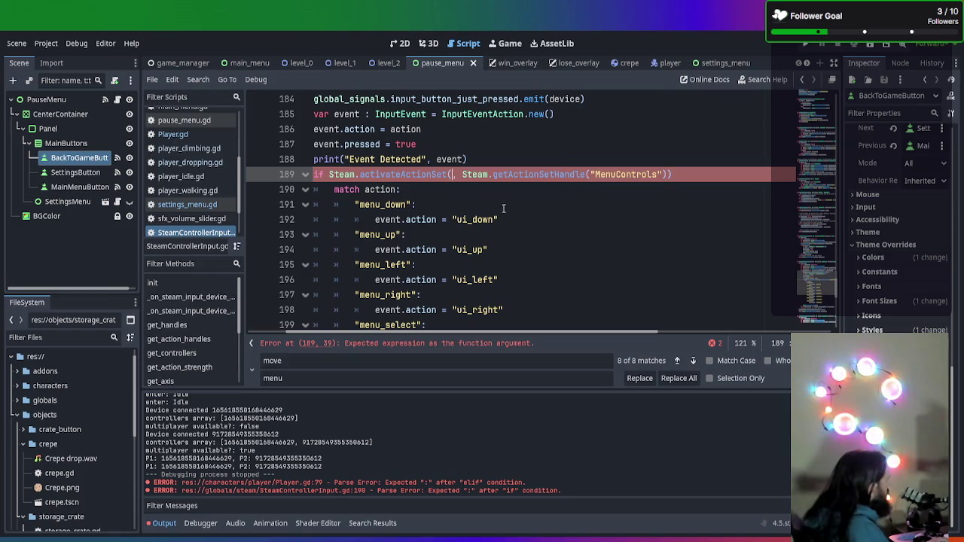
scroll(506, 206, "up", 4)
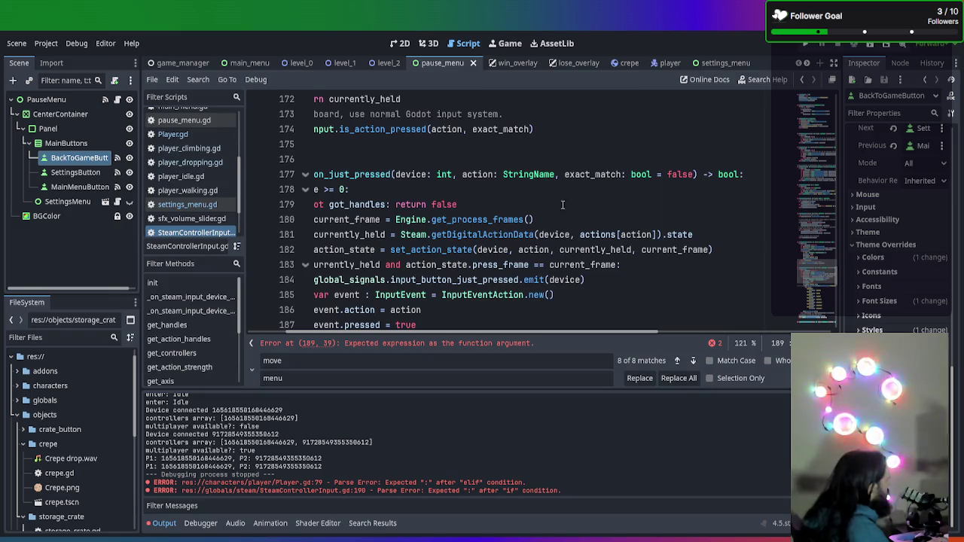
type("s")
key("BackSpace")
type("de")
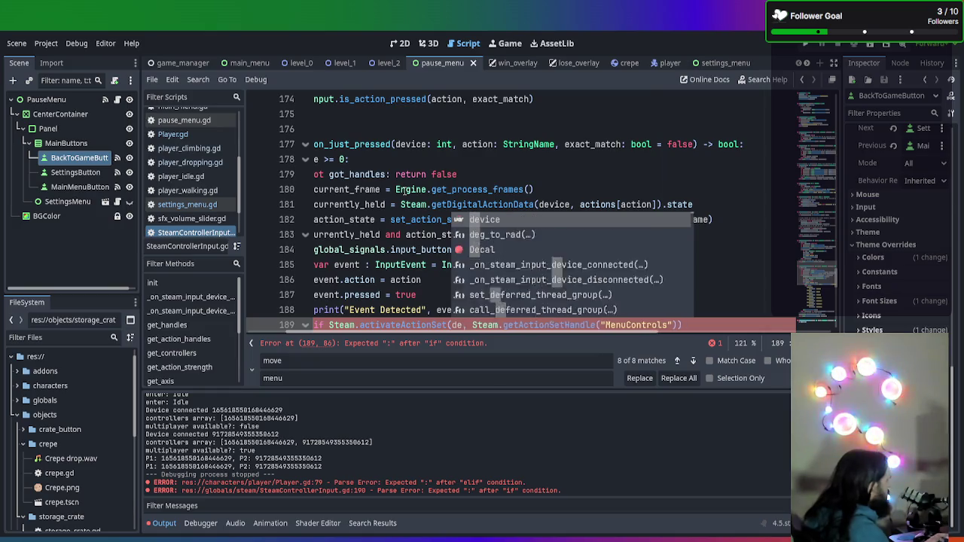
type("vice")
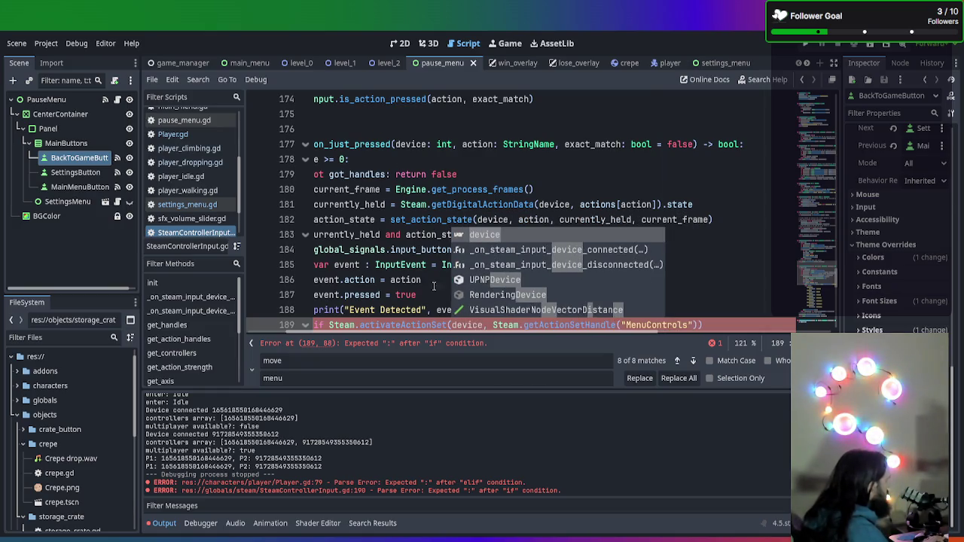
left_click(434, 286)
scroll(433, 286, "down", 2)
- End the line 189 if condition with a colon
left_click(750, 234)
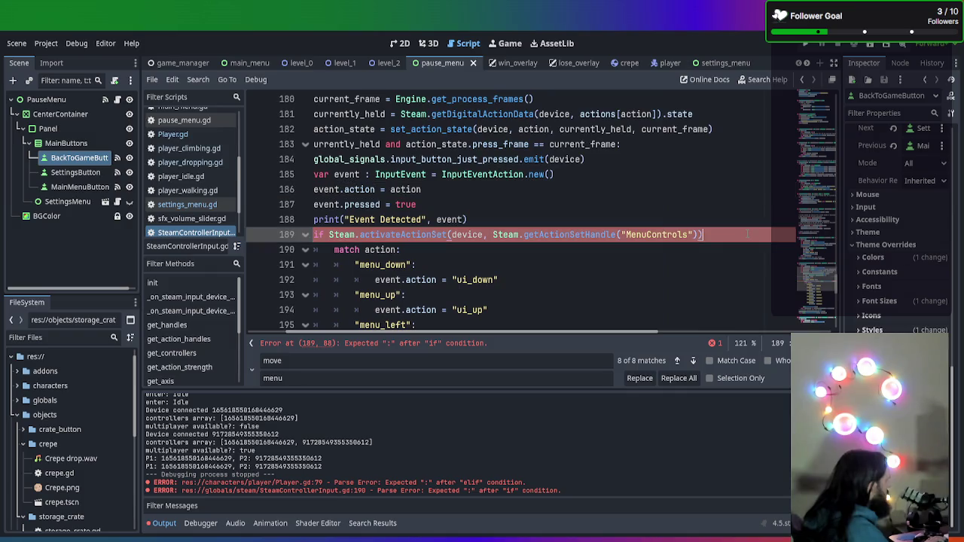
type(":")
left_click(594, 293)
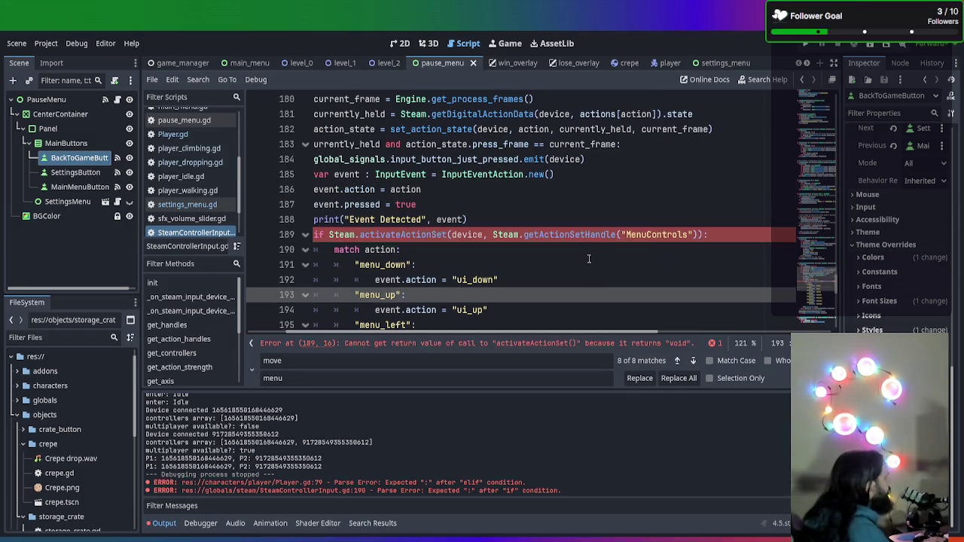
left_click(589, 256)
scroll(572, 244, "left", 2)
left_click(548, 234)
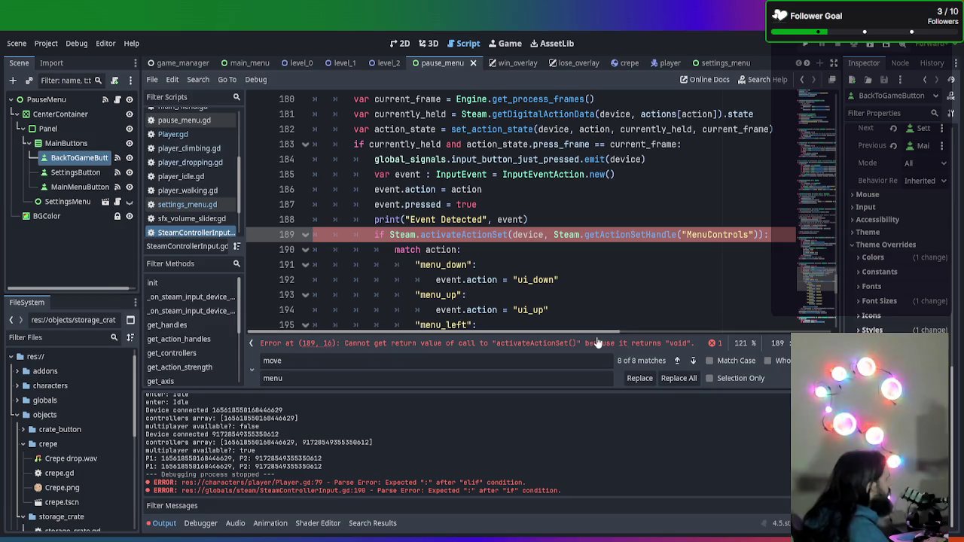
- Replace the line 189 condition with current_action_set = "Men"
left_click(667, 254)
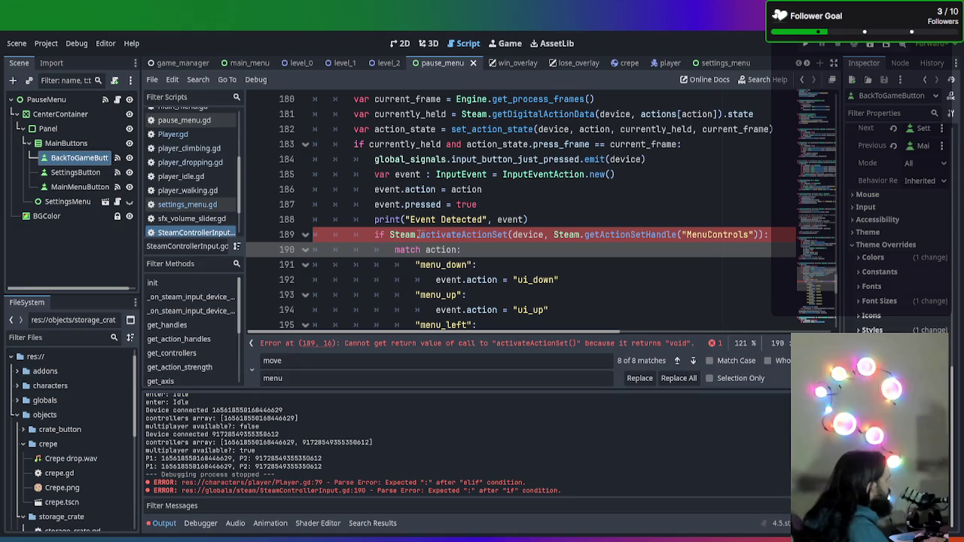
left_click_drag(391, 234, 766, 234)
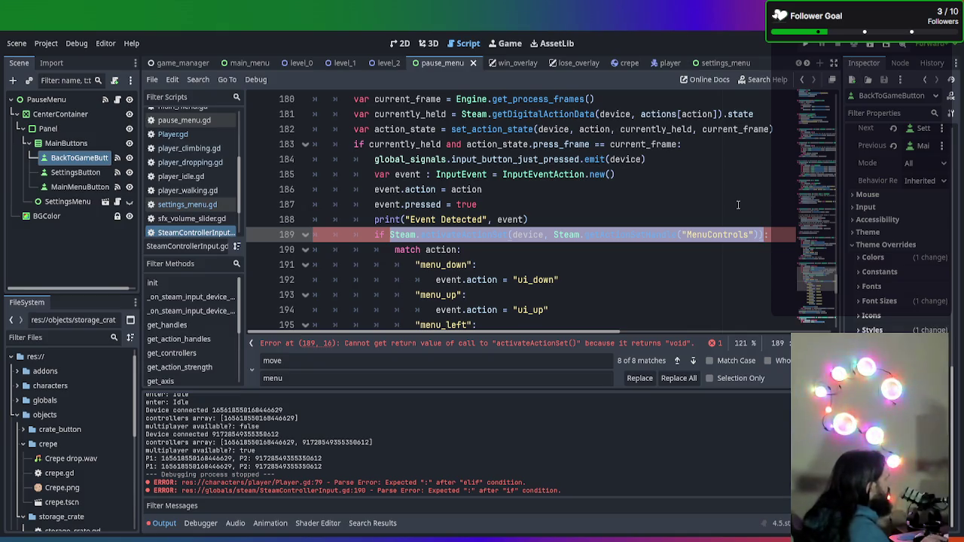
type("curr")
type("ent:")
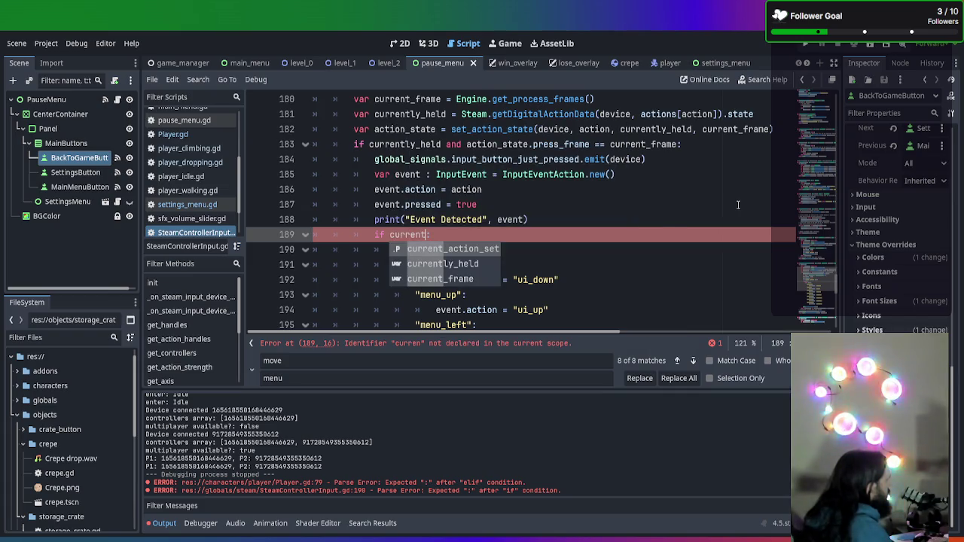
key("Return")
type("=")
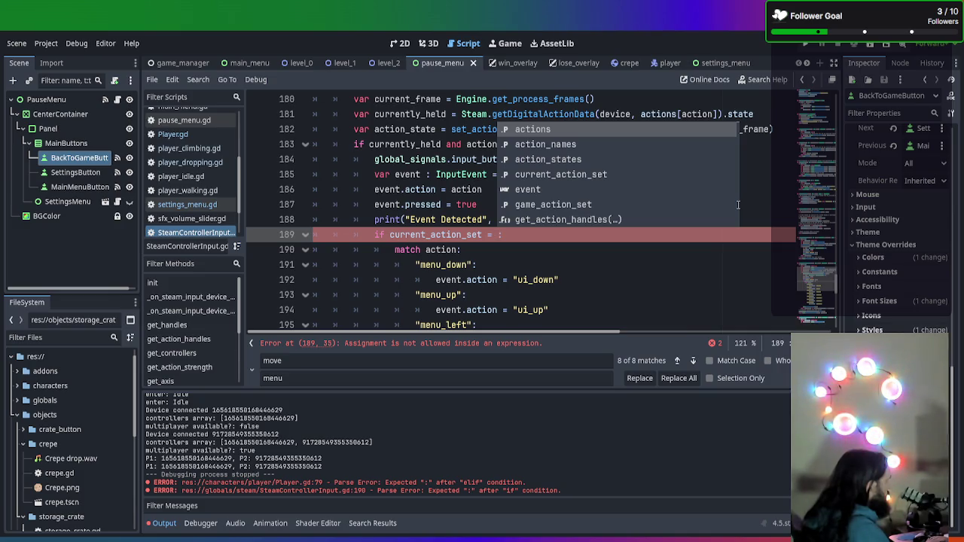
type("\"\"")
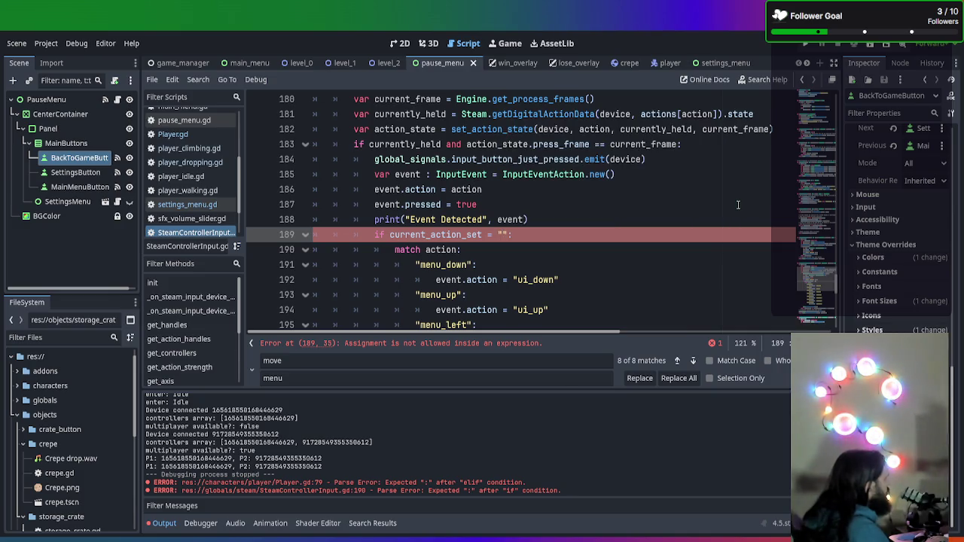
type("Men")
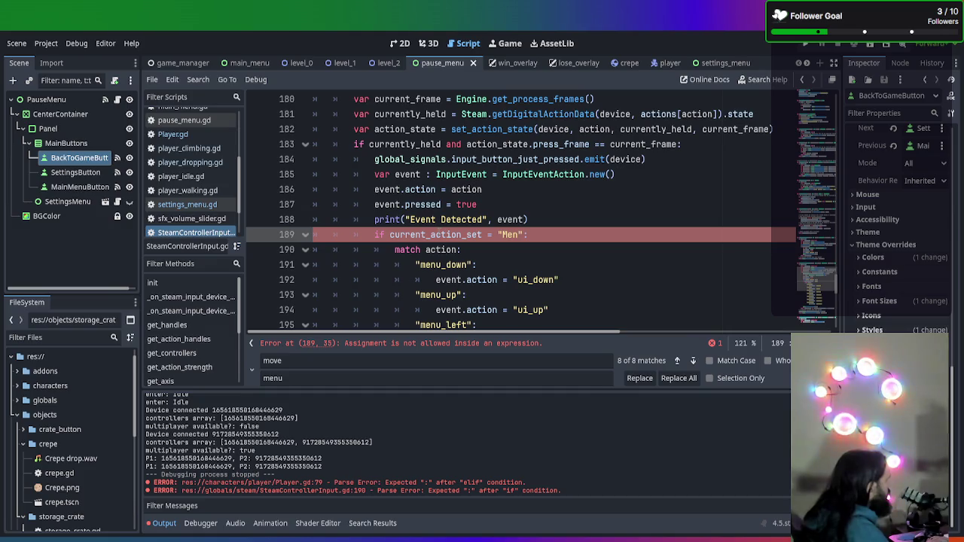
scroll(438, 231, "up", 15)
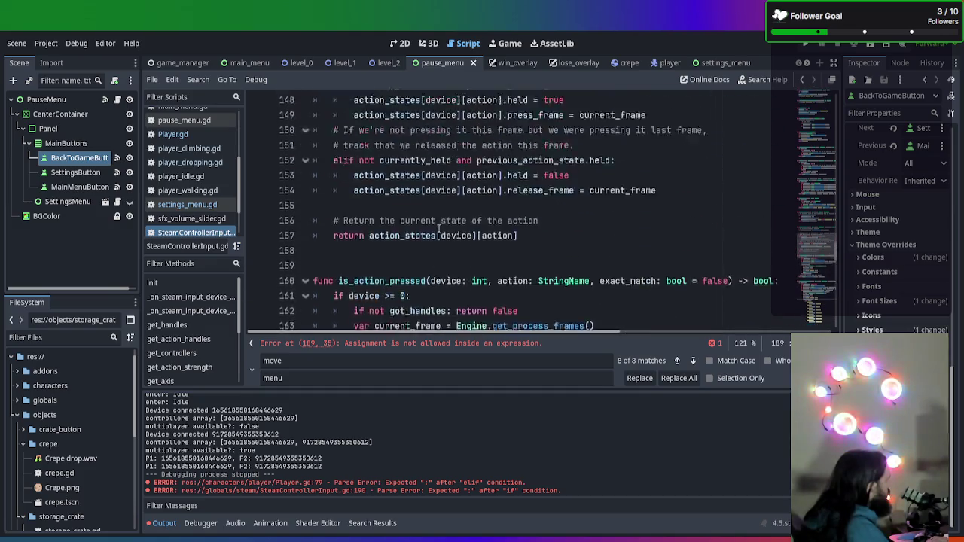
scroll(437, 231, "up", 20)
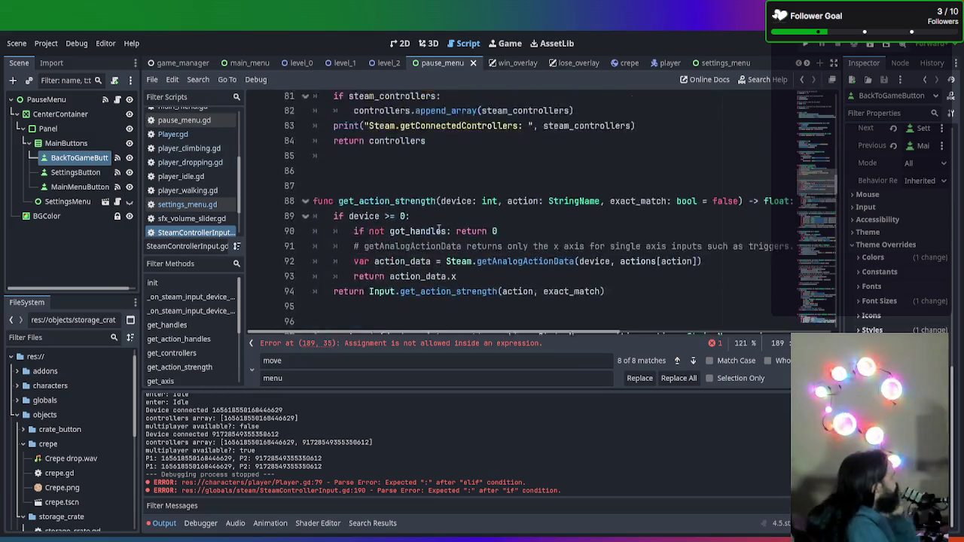
scroll(438, 229, "down", 3)
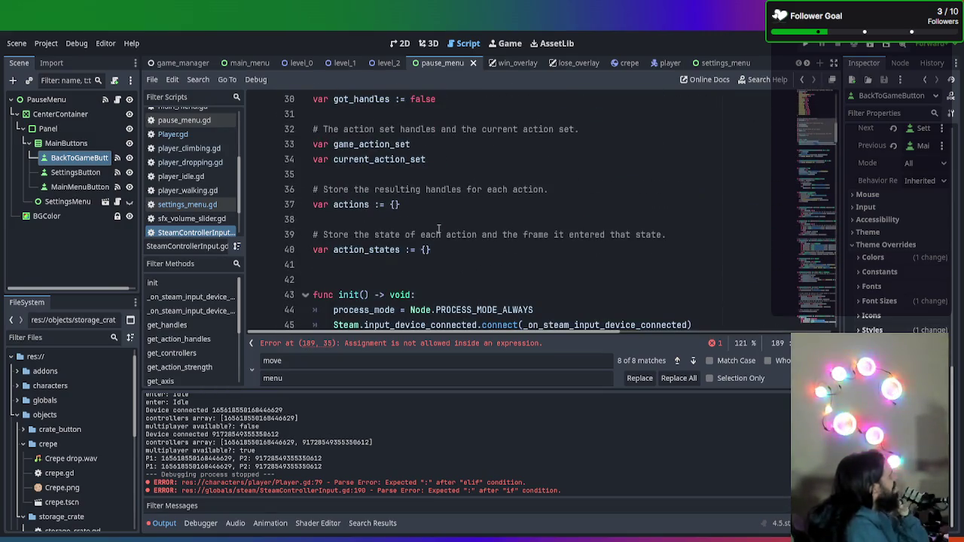
left_click(428, 162)
scroll(428, 164, "down", 3)
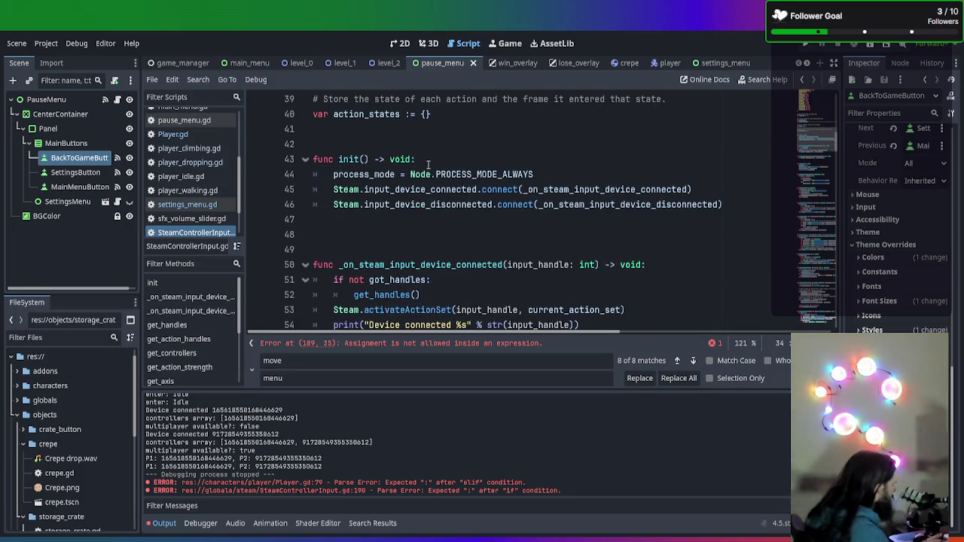
key("ctrl+f")
type("current")
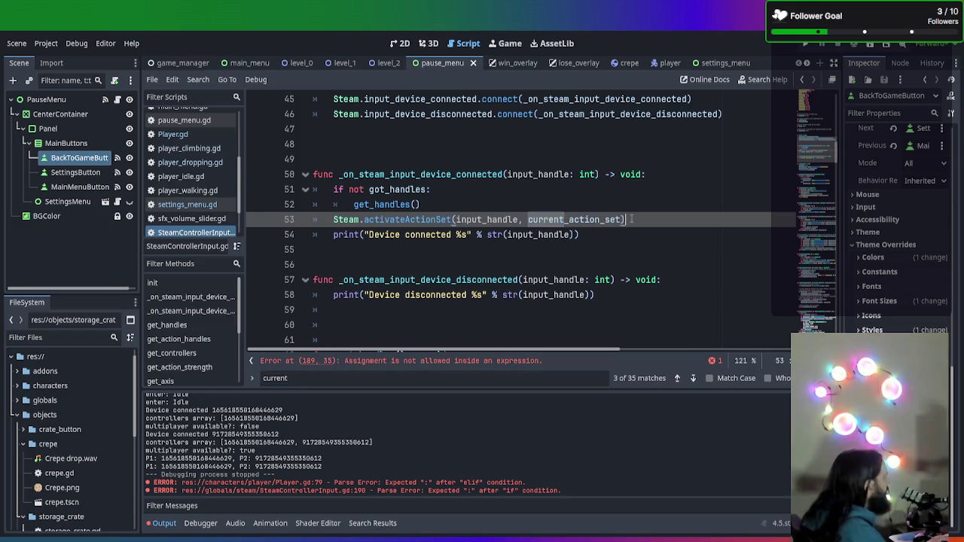
left_click(623, 249)
scroll(623, 247, "down", 5)
scroll(623, 247, "down", 7)
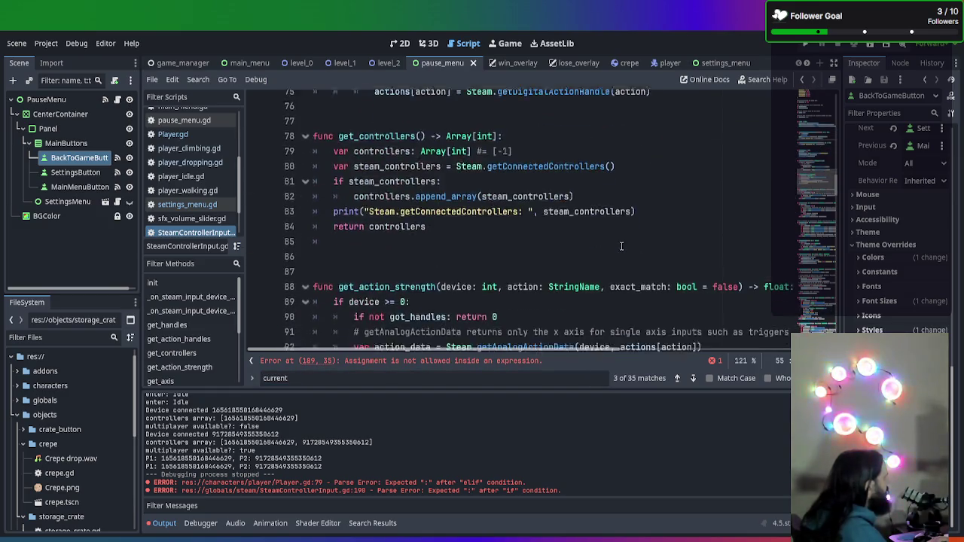
scroll(600, 235, "down", 20)
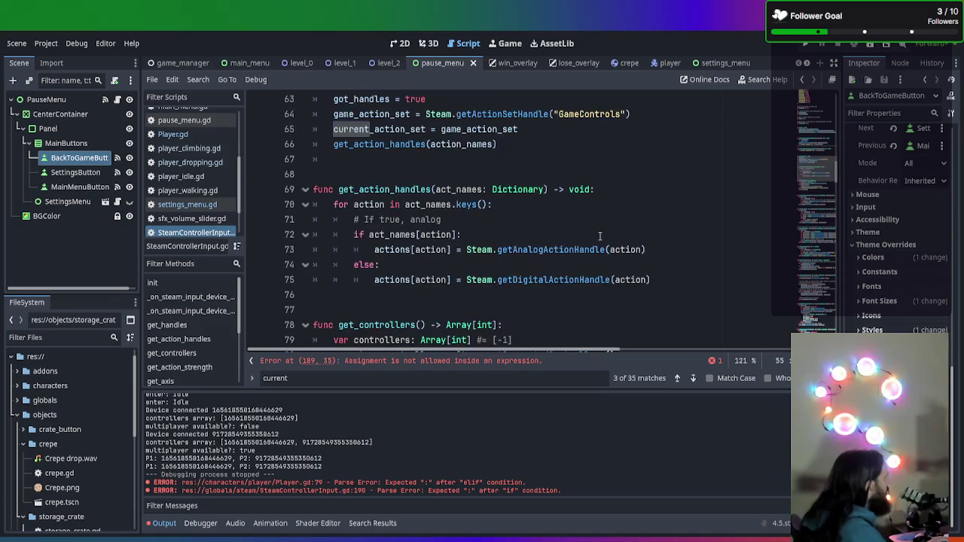
scroll(592, 244, "down", 12)
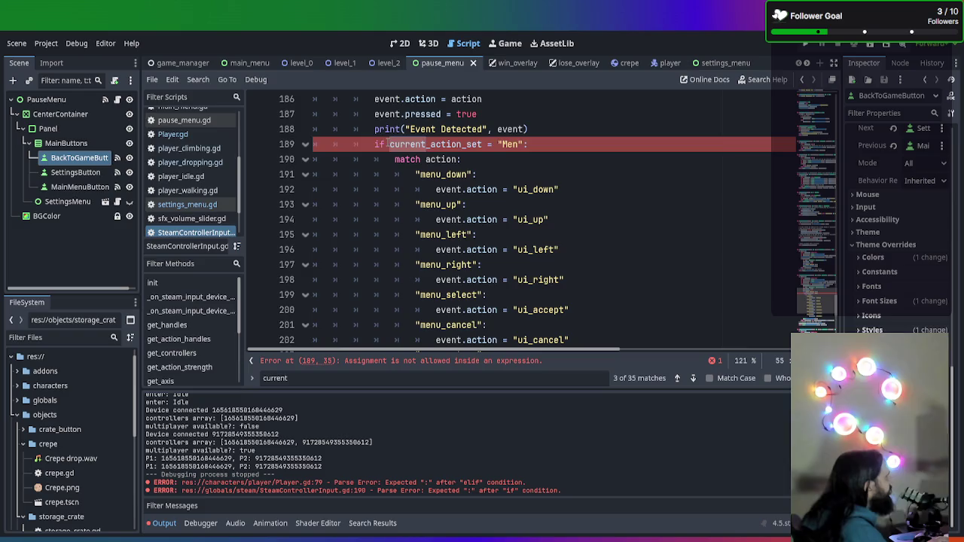
- Replace current_action_set with Steam.getCurrentActionSet() and complete the string to "MenuControls"
left_click(387, 144)
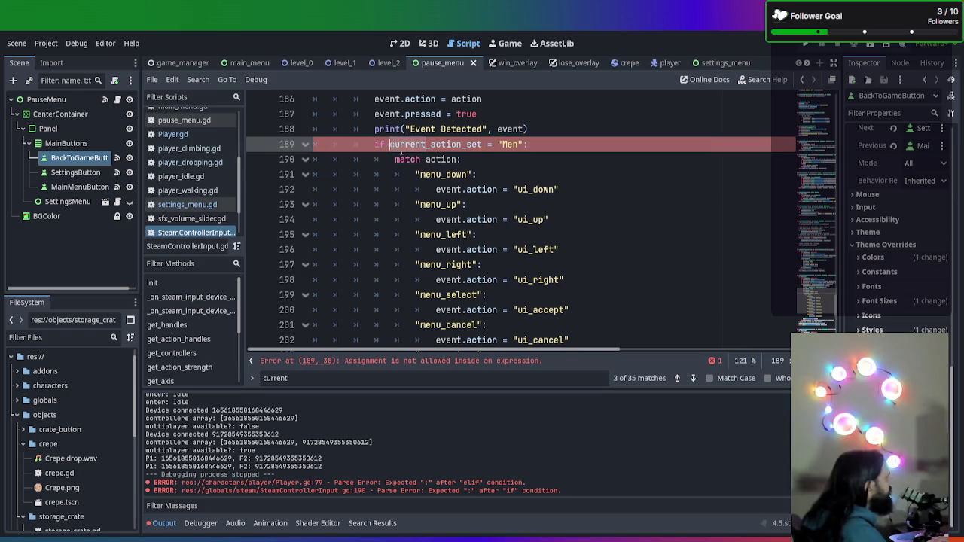
scroll(412, 171, "up", 1)
left_click_drag(390, 189, 482, 189)
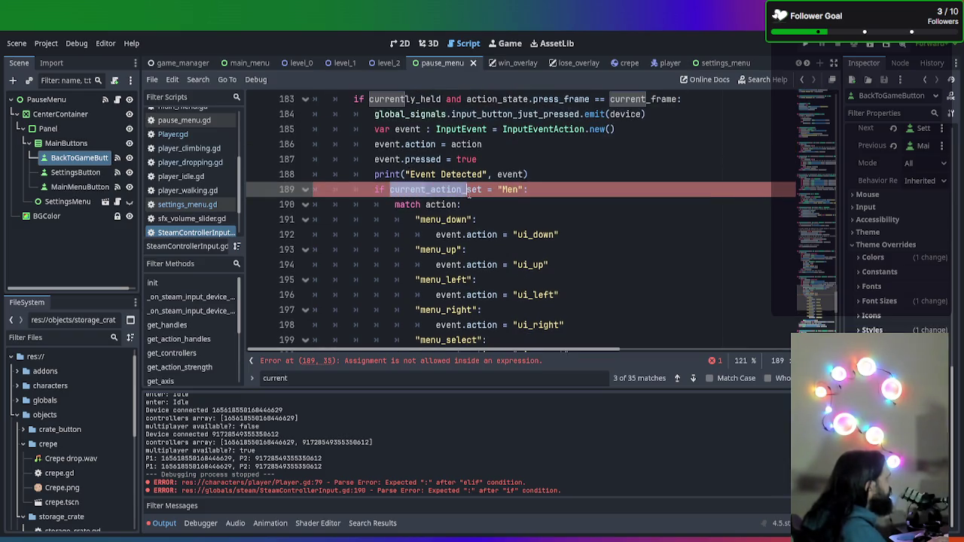
type("Steam.")
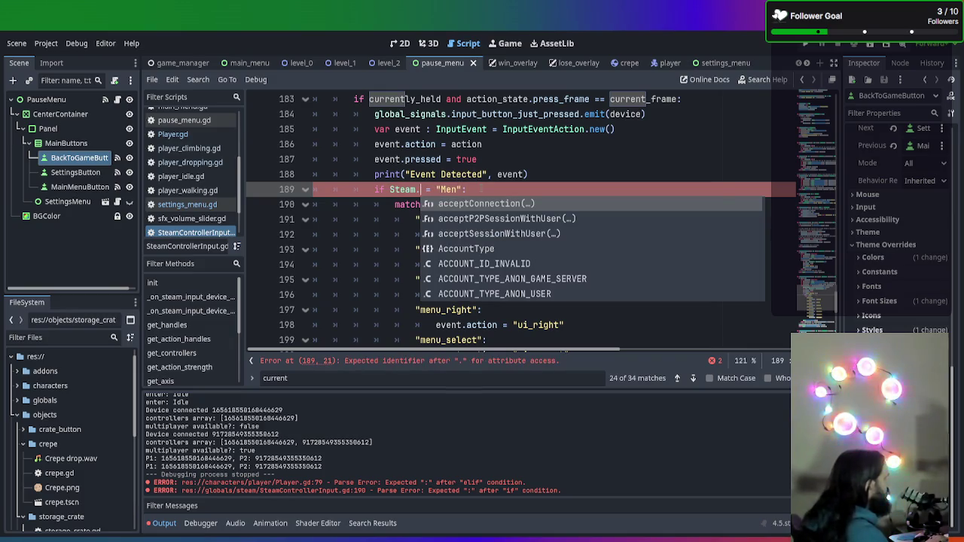
type("GetCurre")
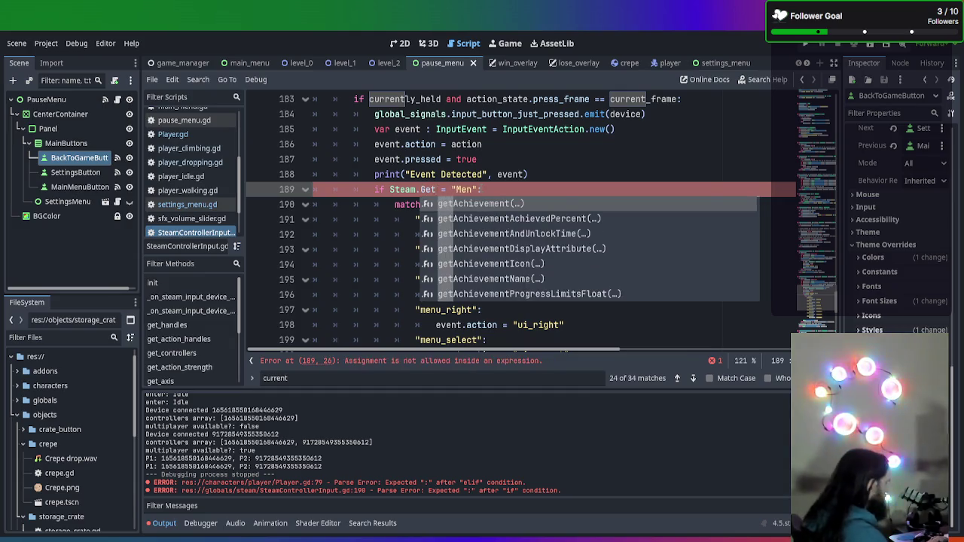
key("Return")
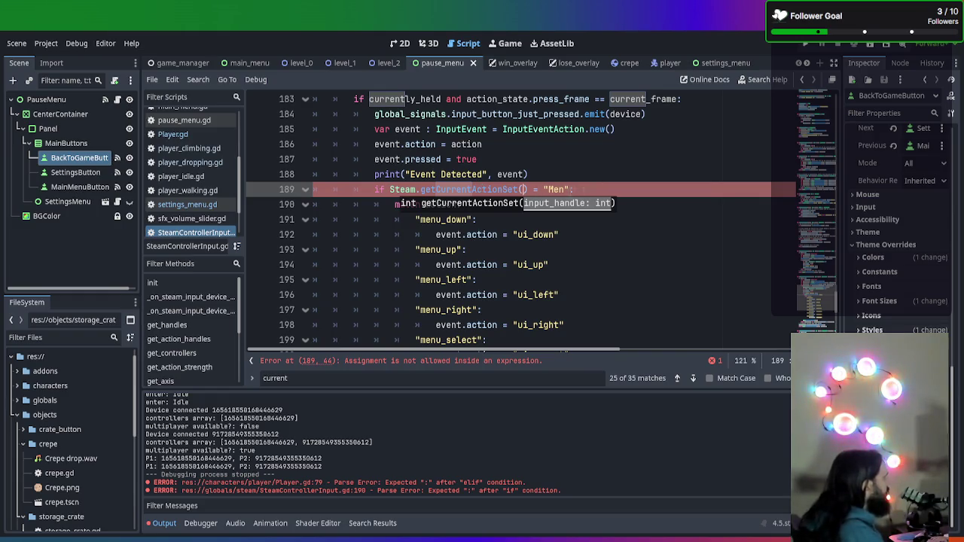
left_click(559, 189)
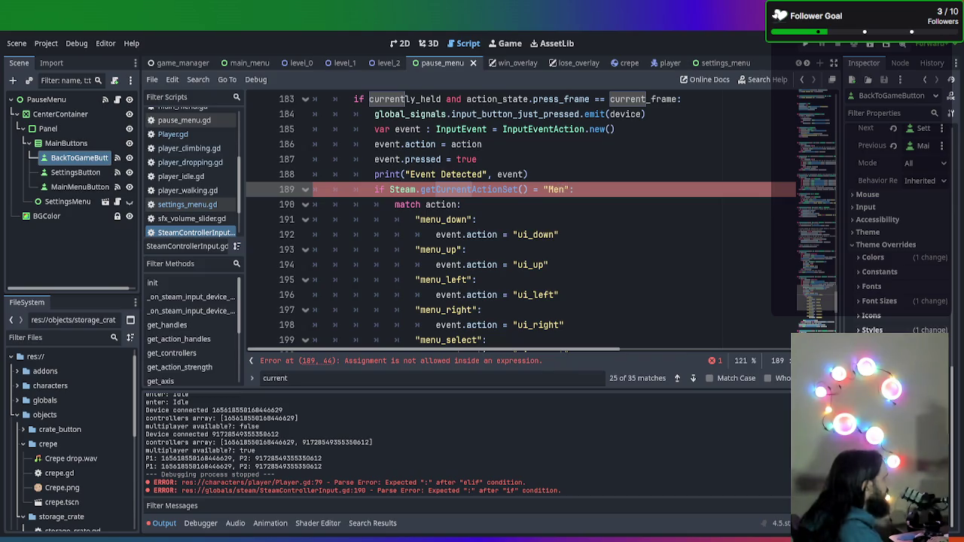
type("uCont")
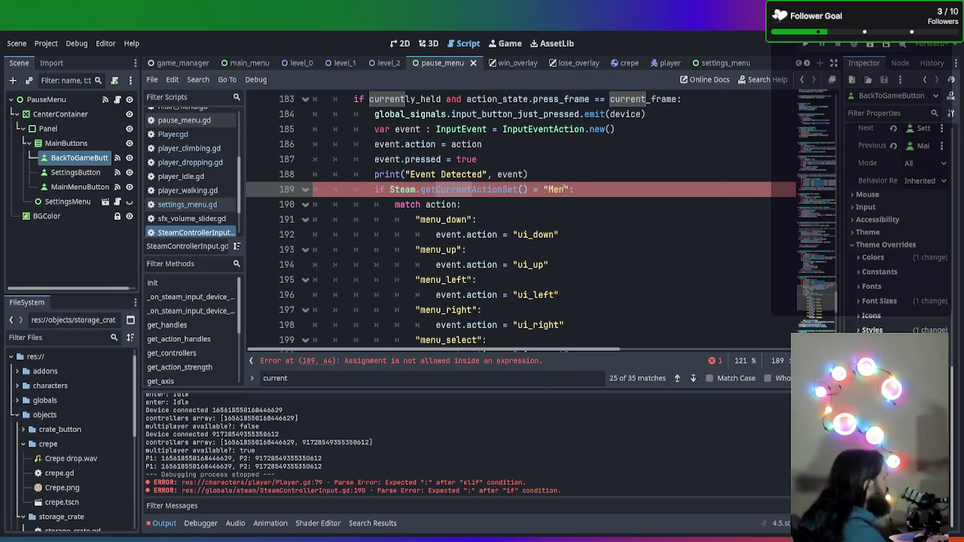
type("rols")
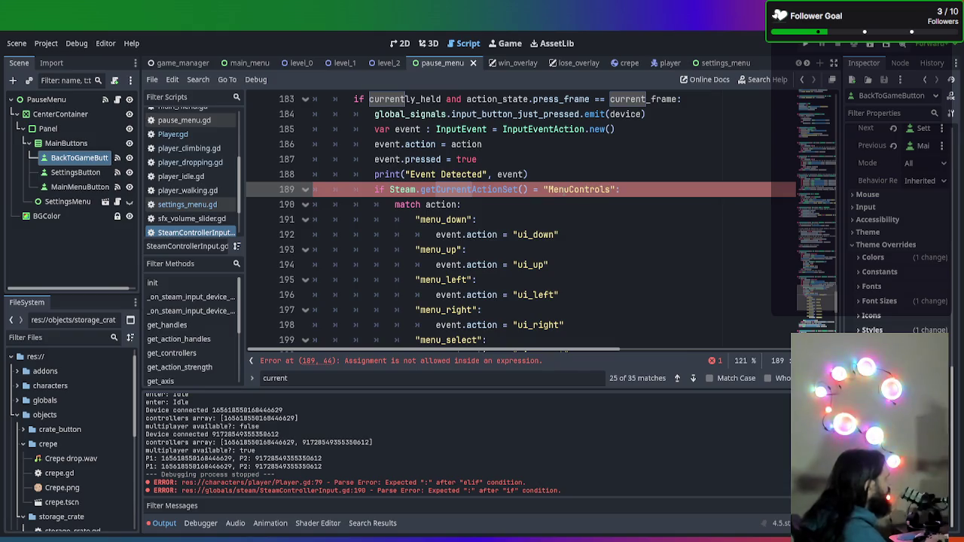
left_click(603, 219)
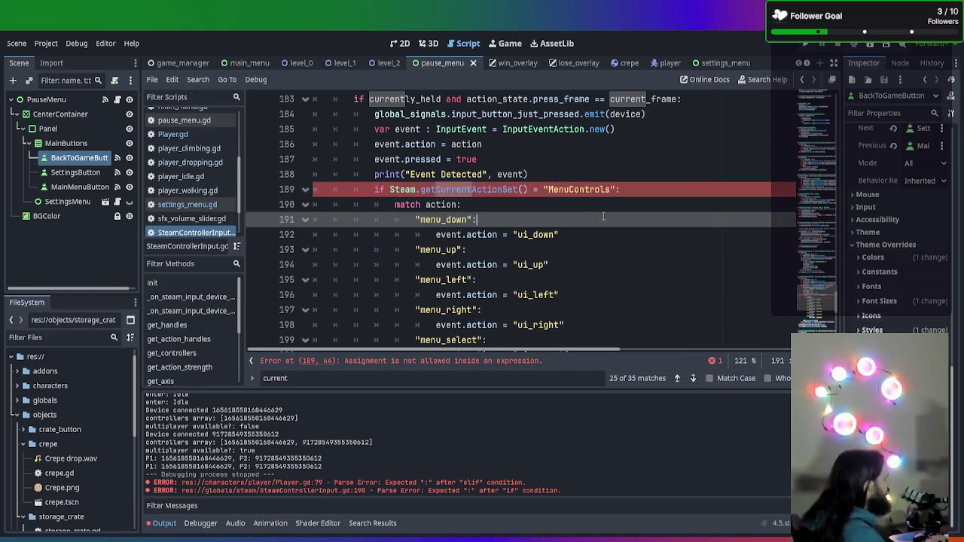
left_click(659, 189)
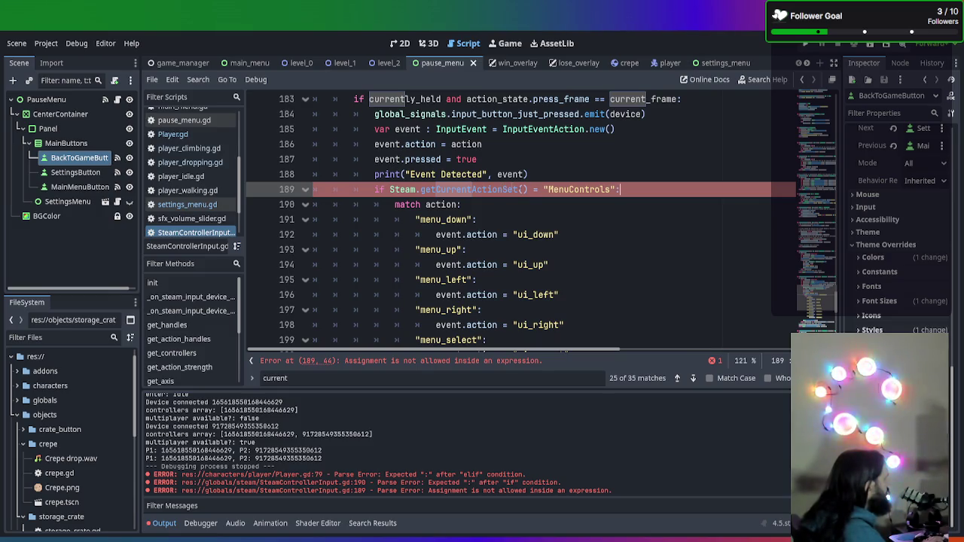
- Make the comparison == and pass device to getCurrentActionSet()
left_click(534, 190)
type("=")
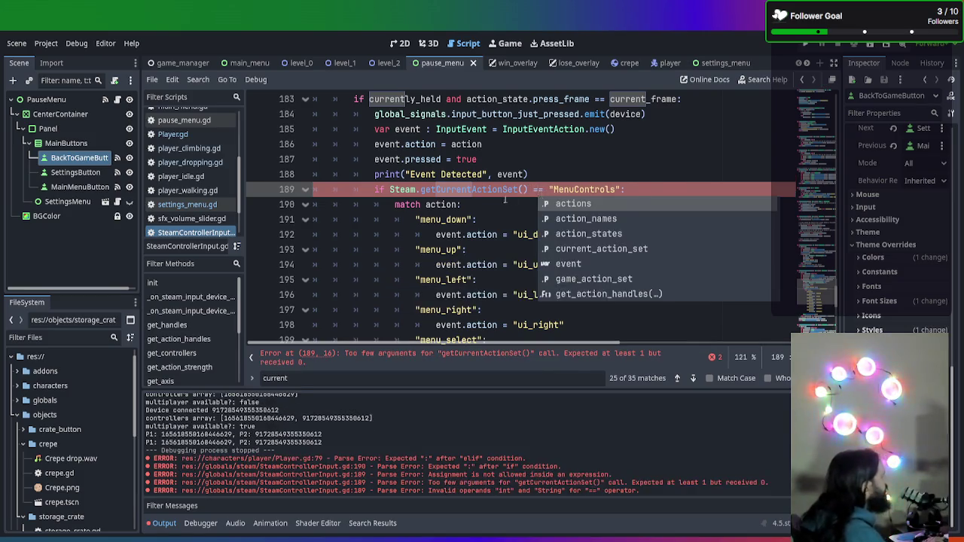
key("Escape")
key("Down")
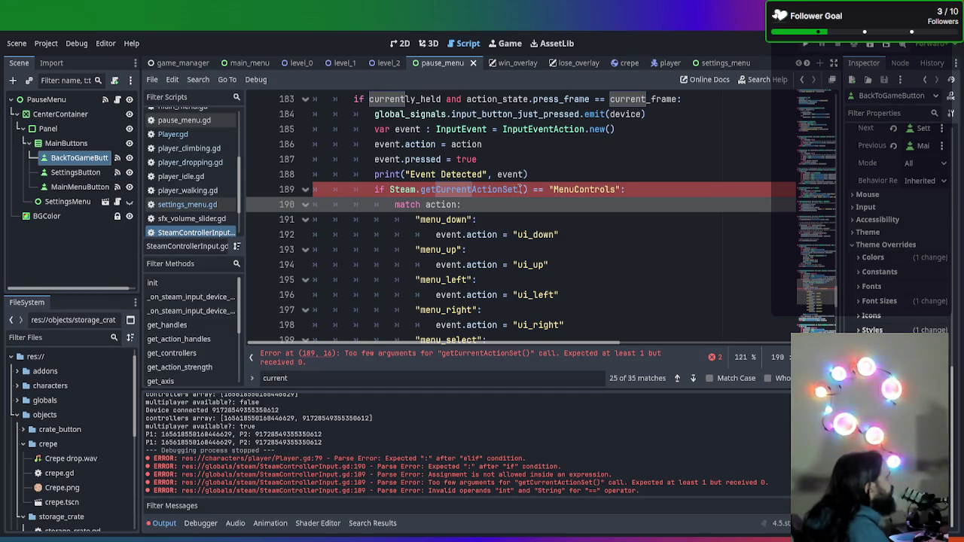
left_click(521, 189)
scroll(523, 226, "up", 2)
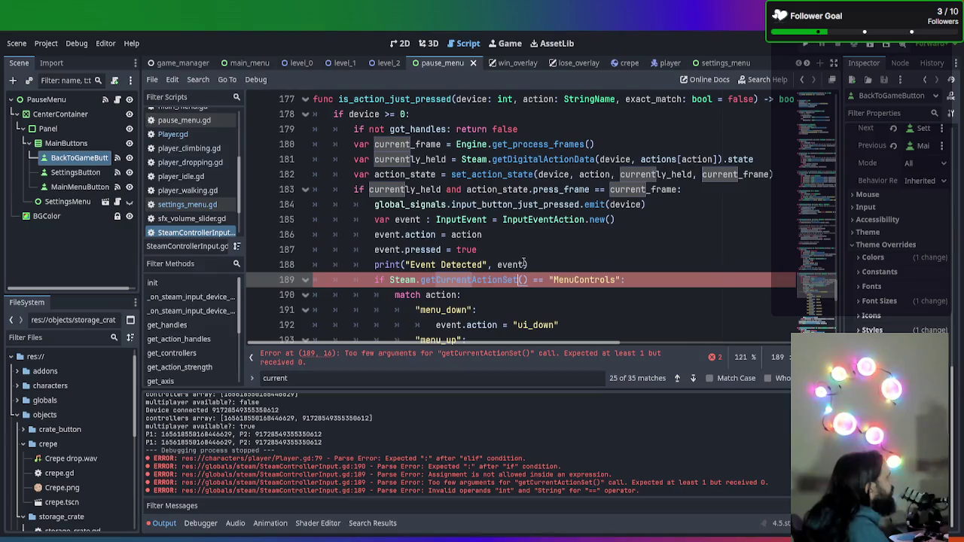
scroll(522, 259, "up", 1)
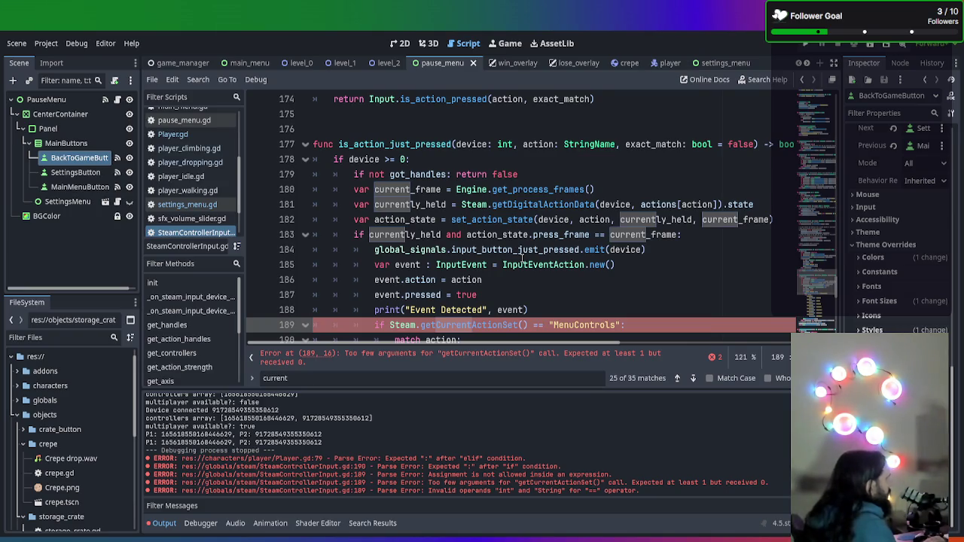
type("devic")
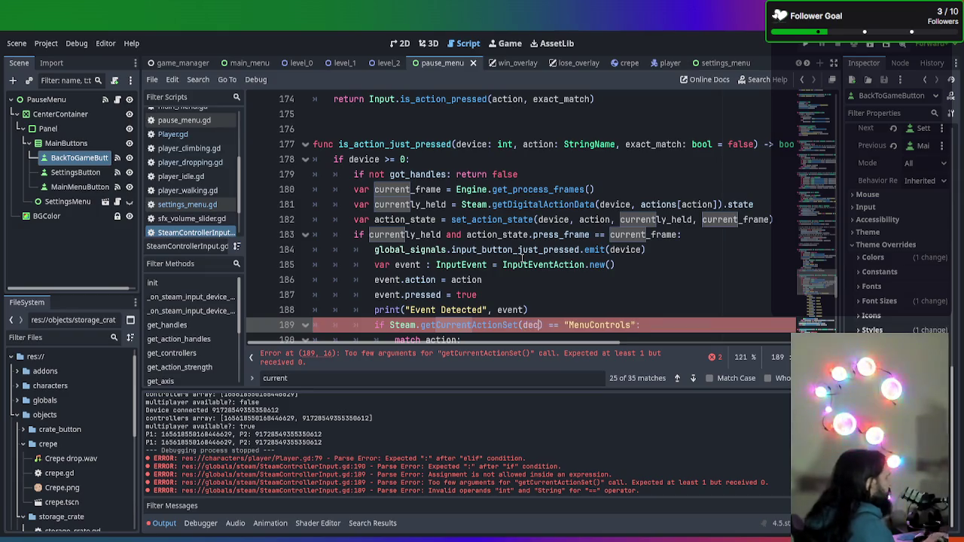
type("e")
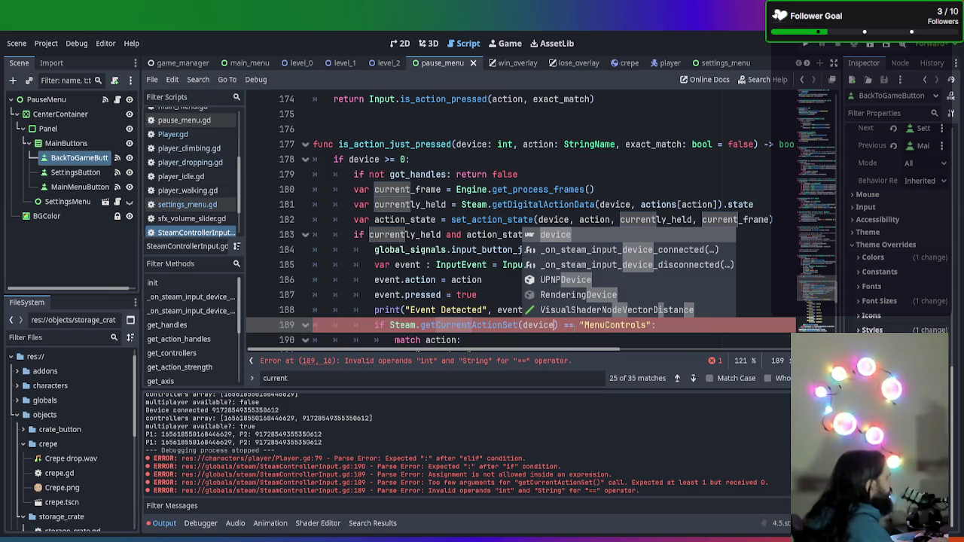
- Compare against Steam.getActionSetHandle("MenuControls") instead of the bare string
left_click(573, 325)
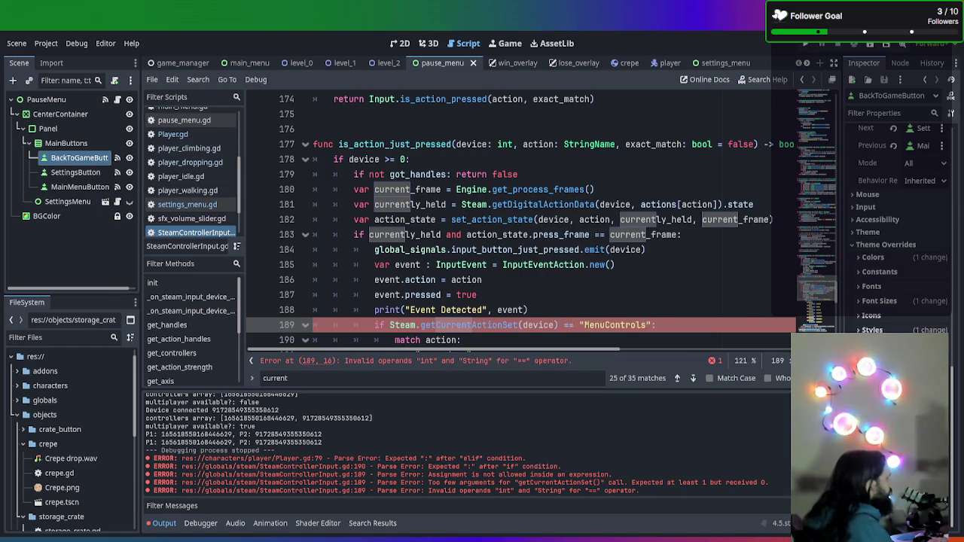
left_click_drag(580, 325, 646, 324)
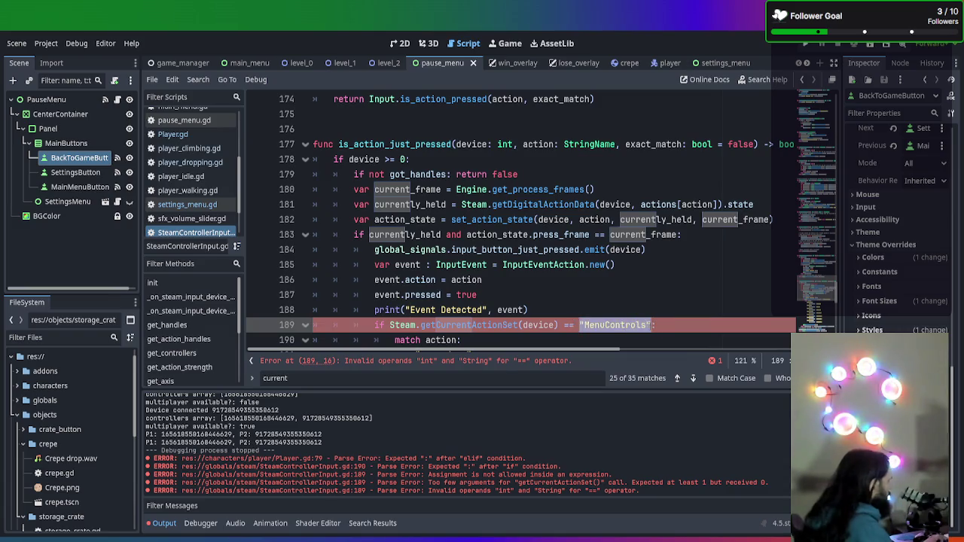
type("Steam.GetA")
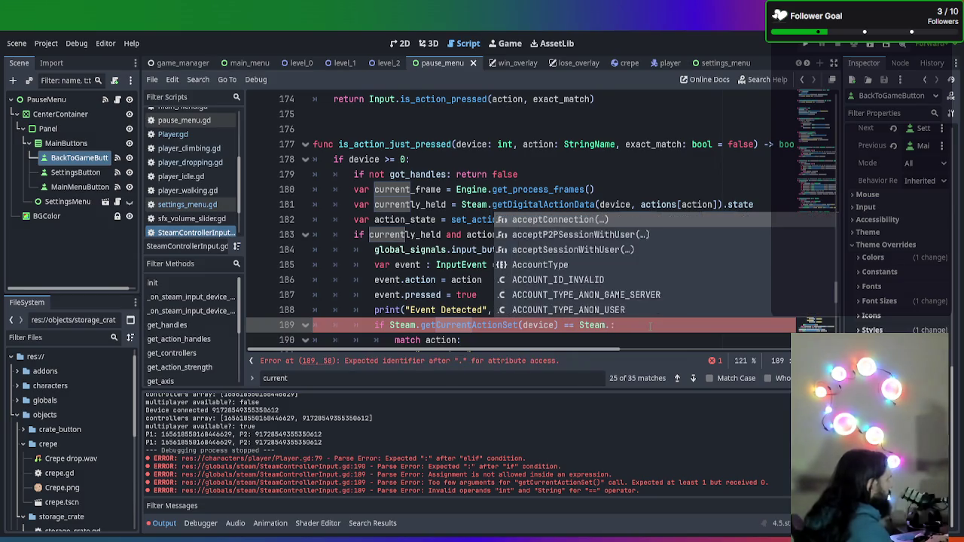
type("ctionSe")
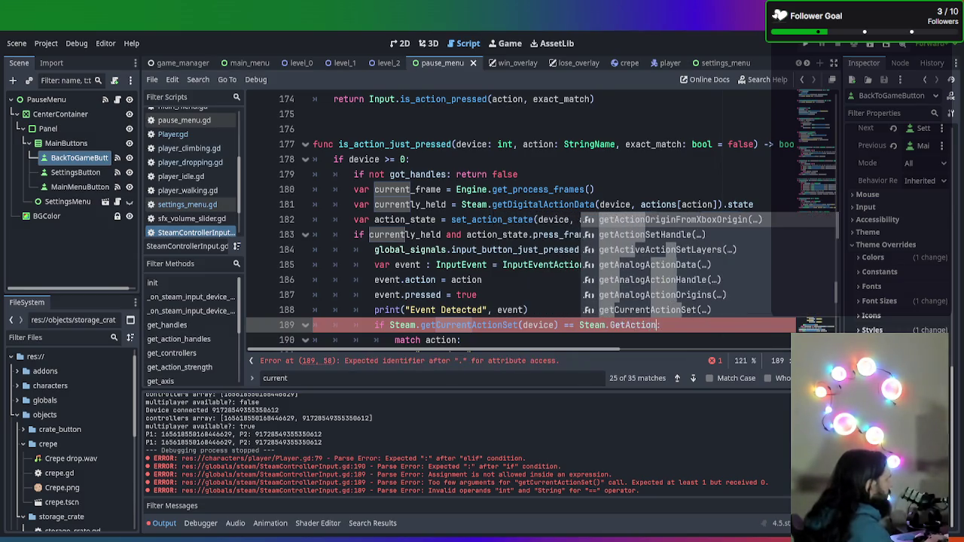
key("Return")
type("\"")
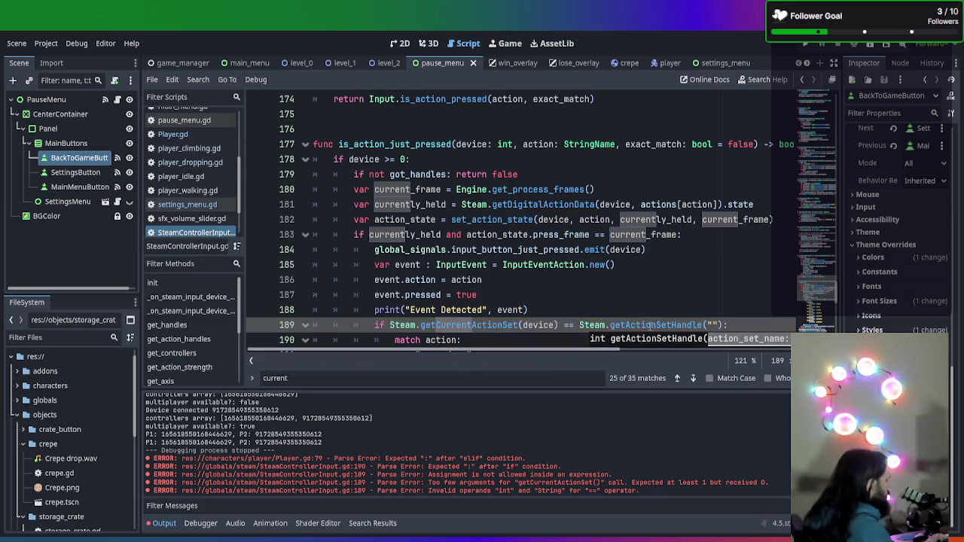
type("c")
key("BackSpace")
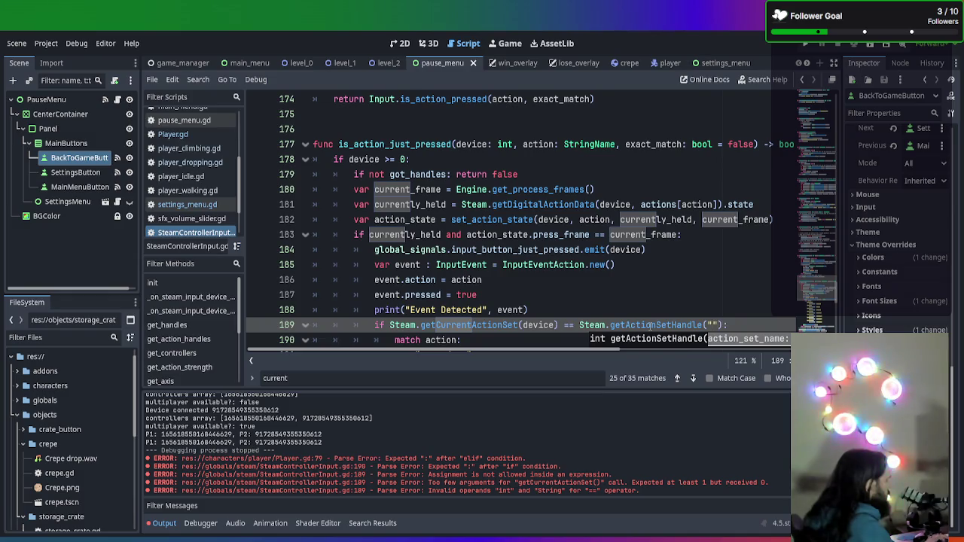
type("MenuConto")
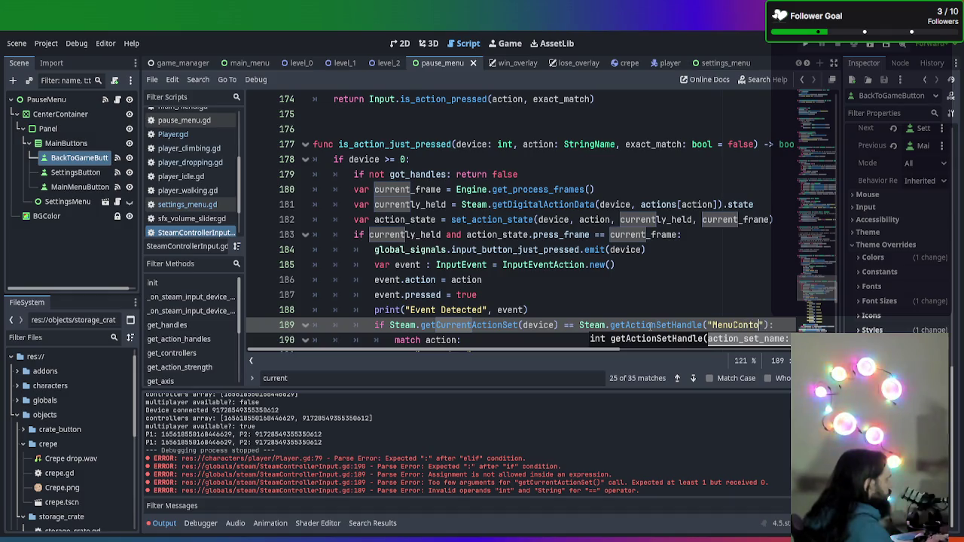
key("BackSpace")
type("rols")
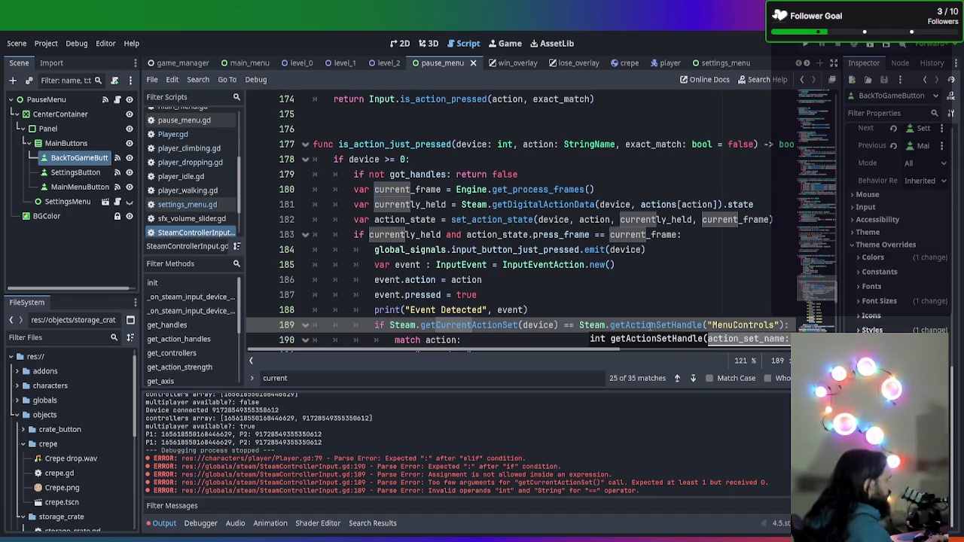
- Review the match action block around line 189 in SteamControllerInput.gd
scroll(650, 323, "up", 10)
scroll(577, 344, "down", 5)
scroll(577, 343, "down", 10)
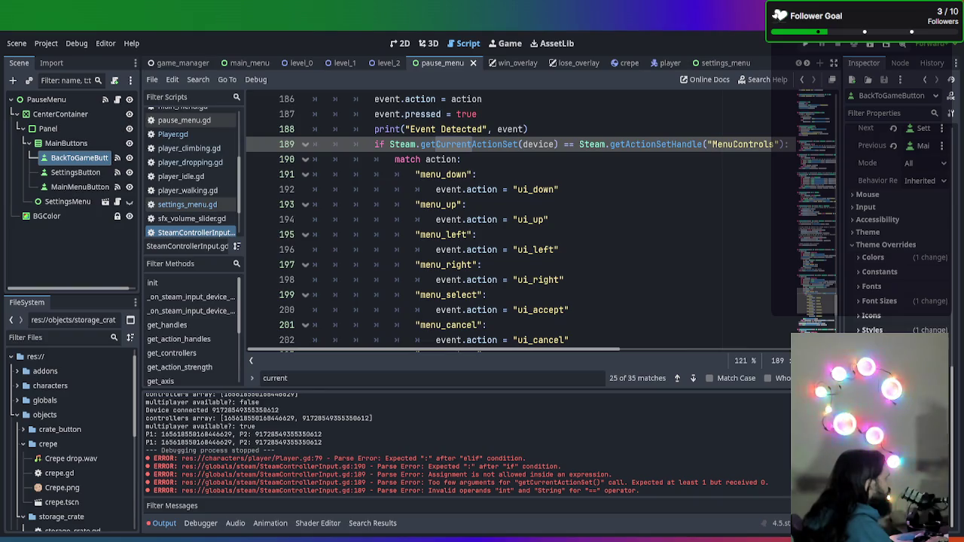
left_click(650, 265)
scroll(650, 265, "up", 3)
left_click(664, 322)
left_click(669, 296)
left_click(691, 285)
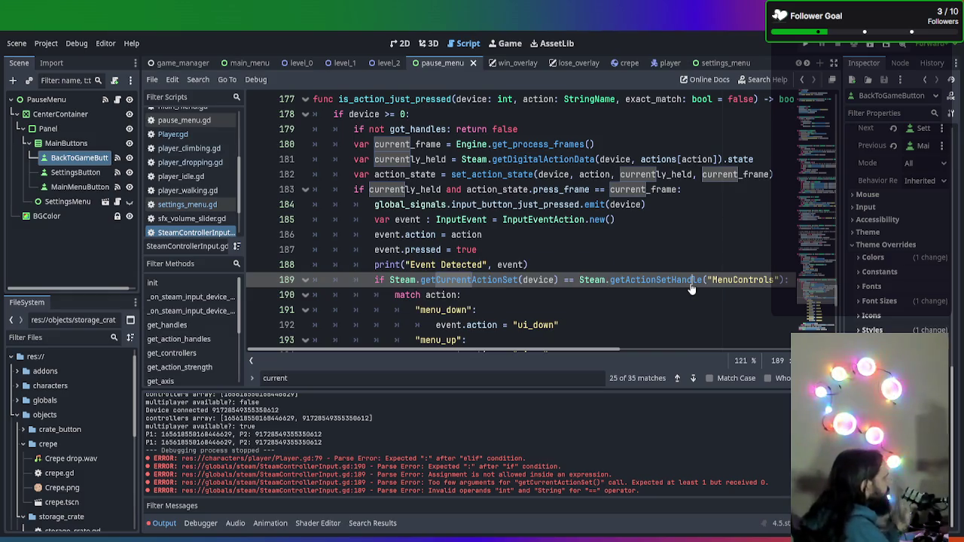
scroll(695, 296, "down", 1)
scroll(694, 296, "down", 3)
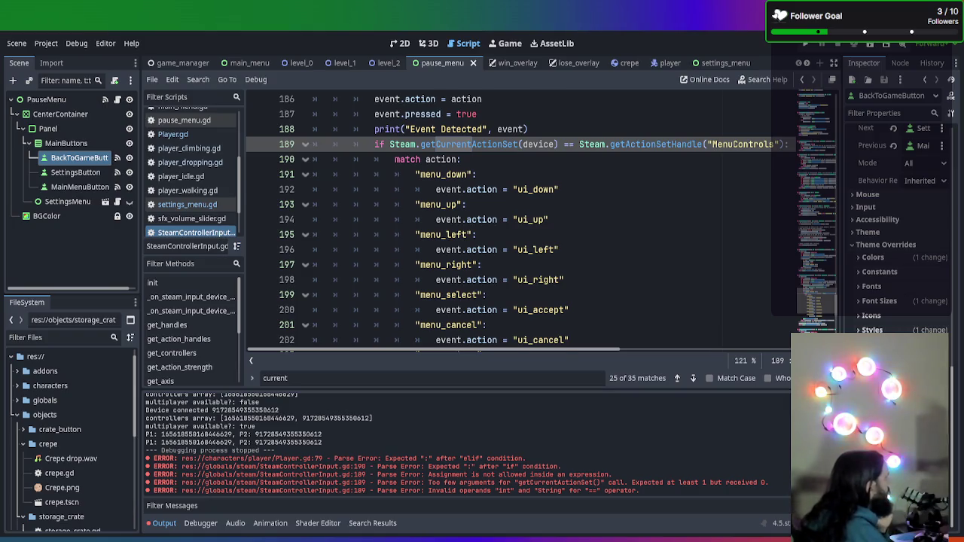
- Select the MainButtons node, then open PauseMenu's pause_menu.gd script at its _ready function
scroll(527, 218, "up", 1)
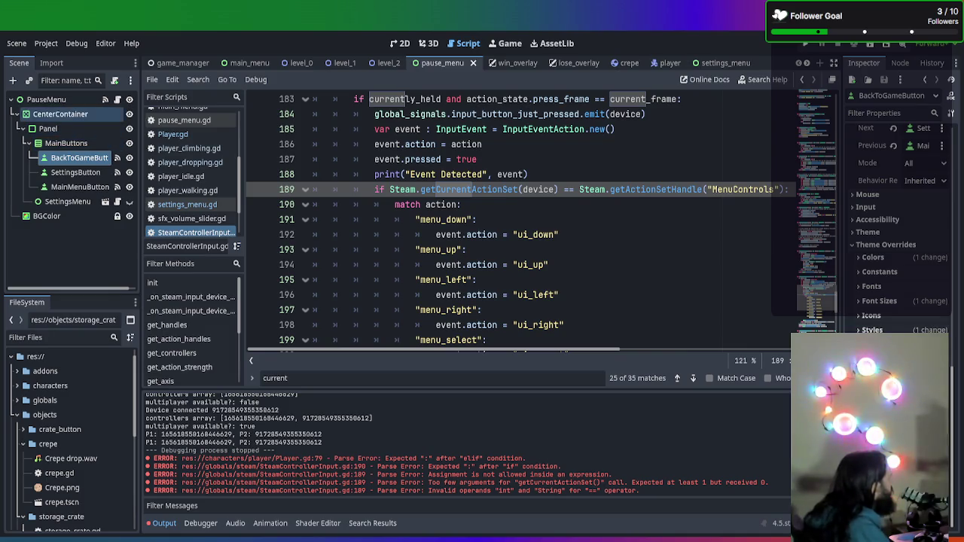
left_click(68, 143)
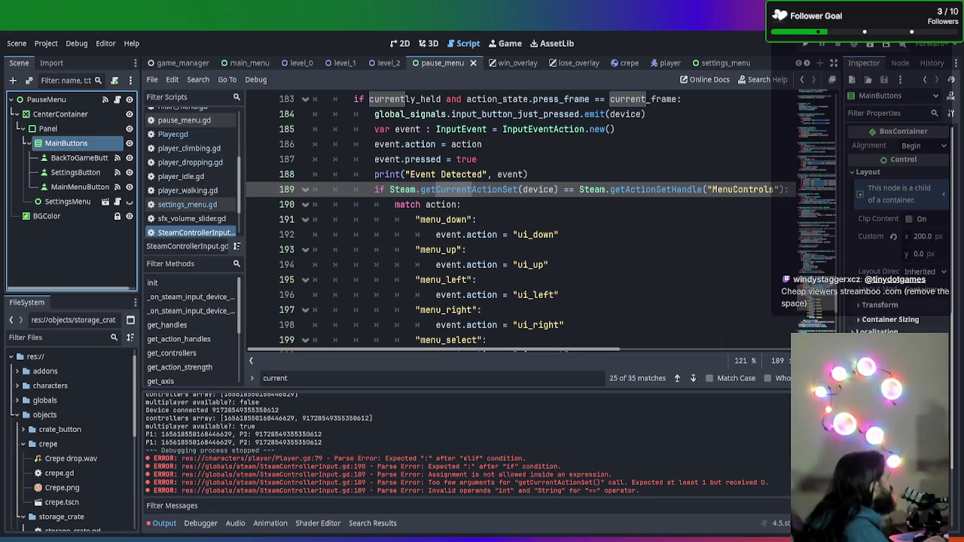
left_click(117, 100)
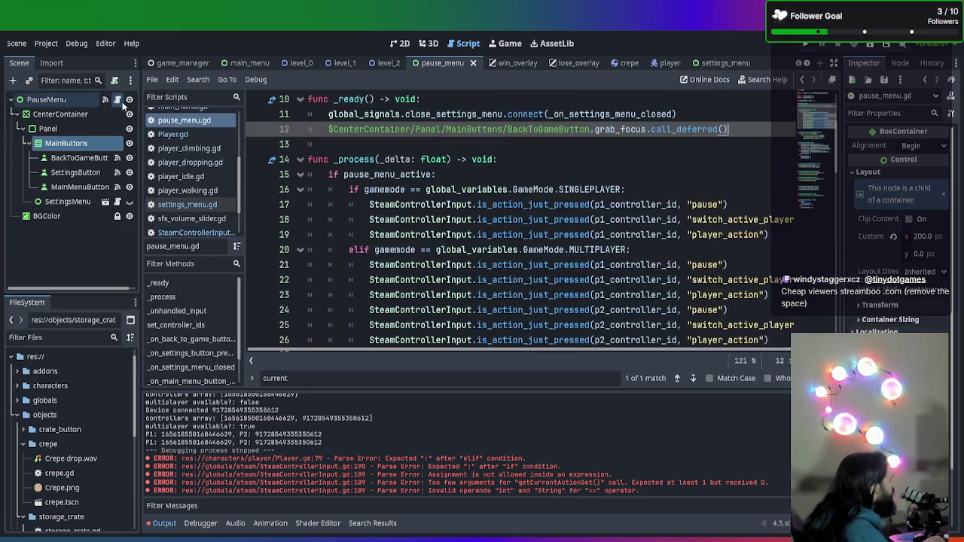
- Switch to the 2D view of the pause menu with its Back to Game, Settings and Main Menu buttons
scroll(761, 216, "up", 2)
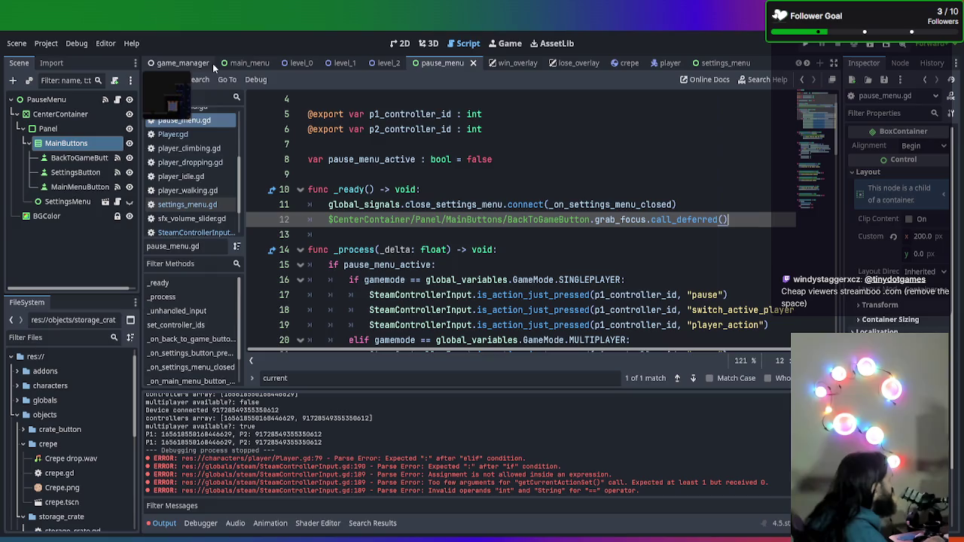
left_click(403, 43)
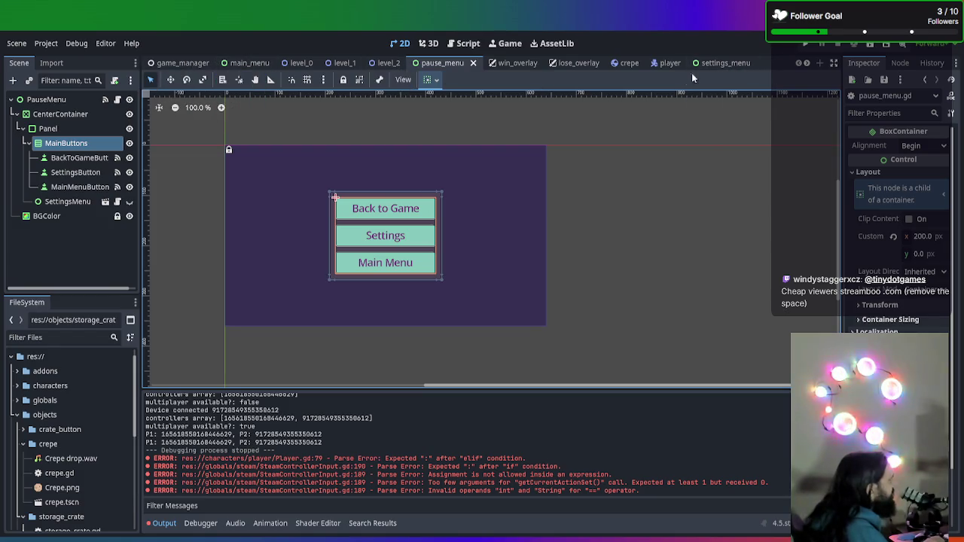
- Open the settings_menu scene and select DifficultySlider in the Scene tree
left_click(719, 62)
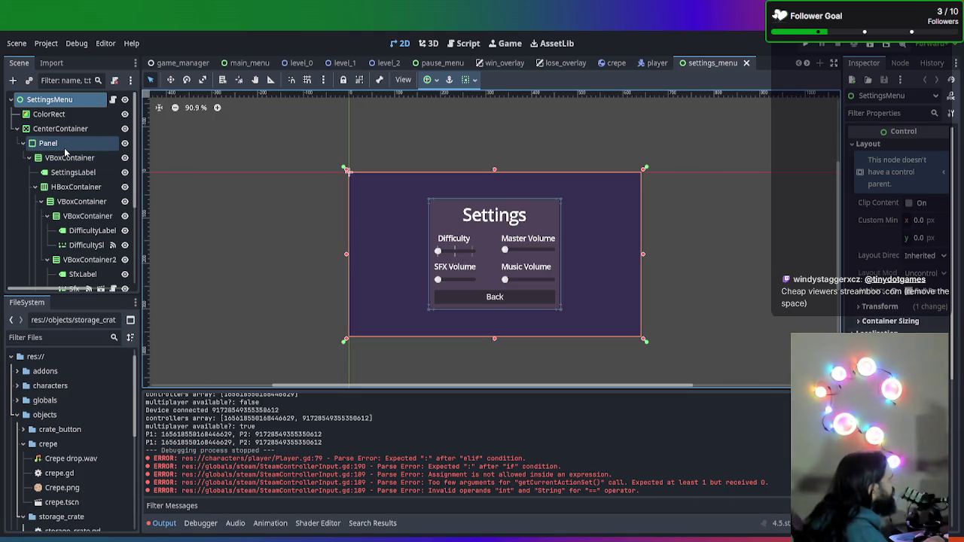
left_click(79, 159)
left_click(82, 172)
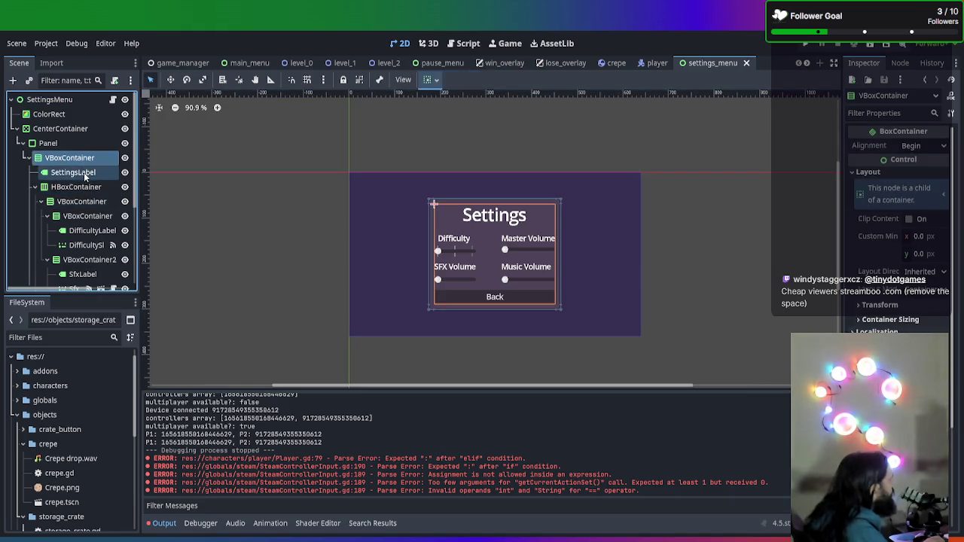
left_click(85, 202)
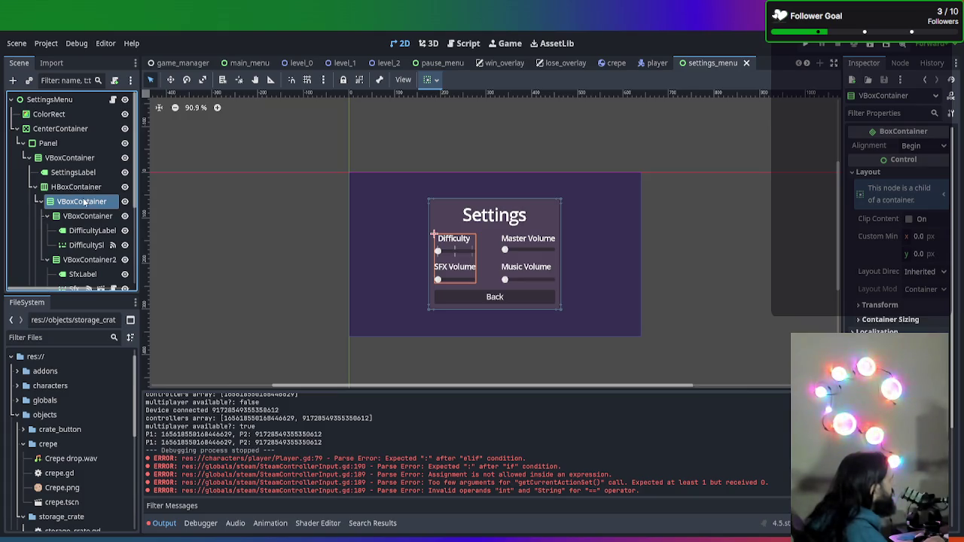
left_click(90, 231)
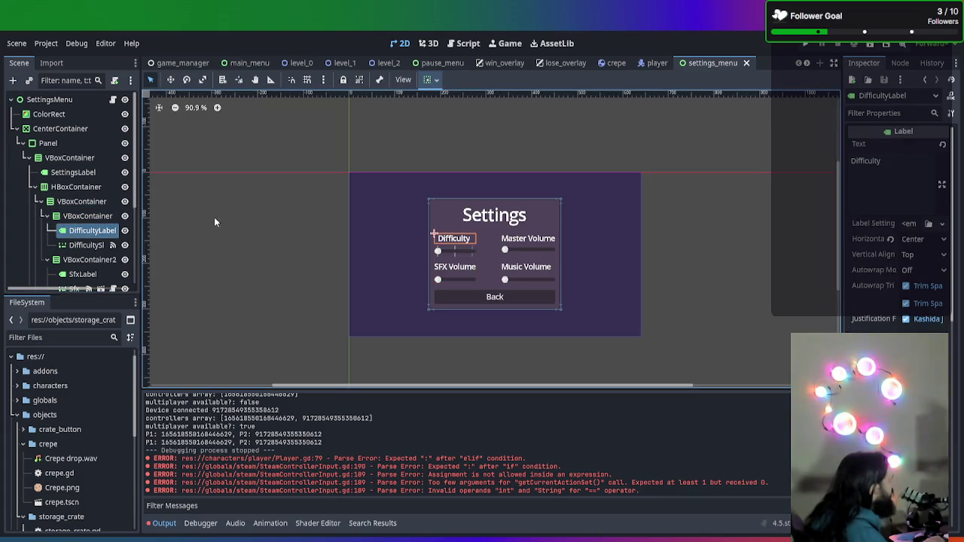
left_click(85, 245)
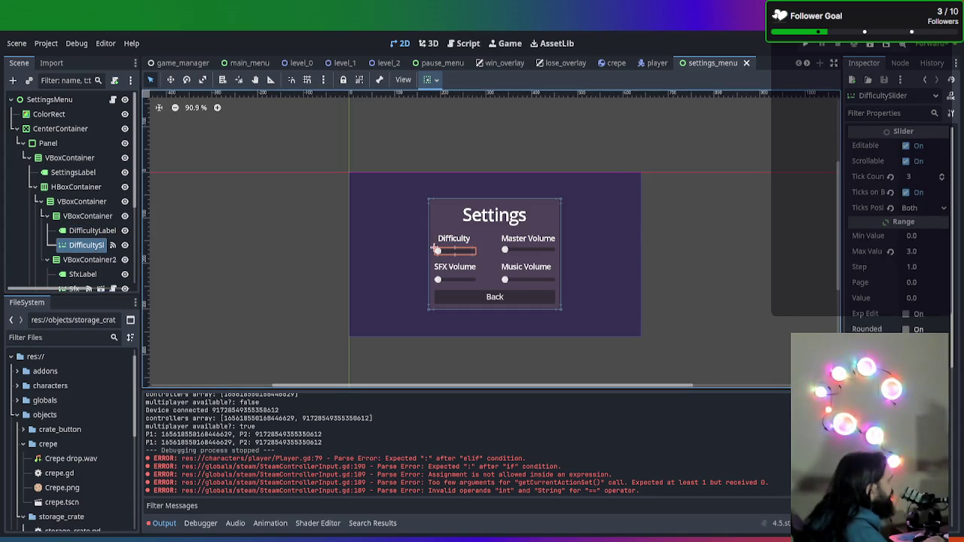
- Expand Focus, widen the Inspector, and set DifficultySlider's left neighbor to the Master Volume slider
scroll(900, 226, "down", 8)
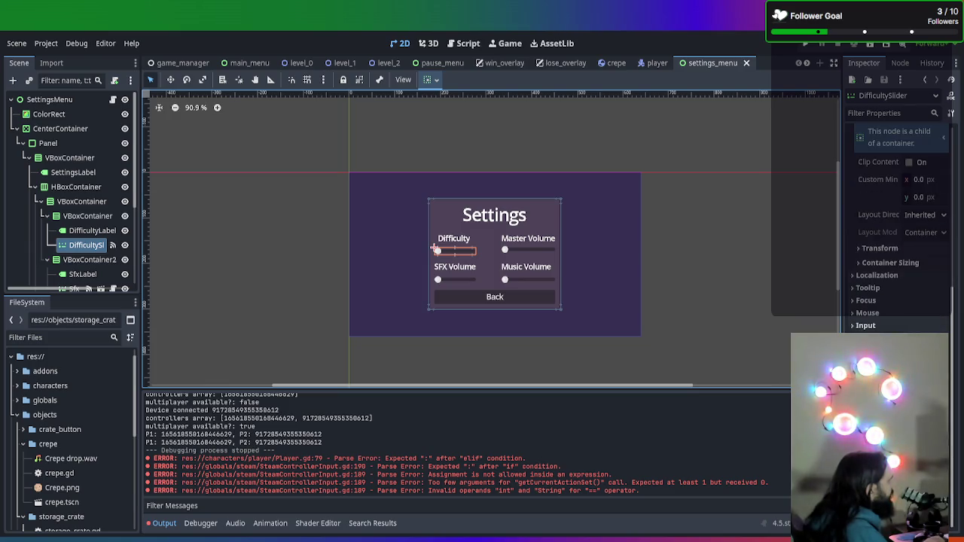
left_click(866, 300)
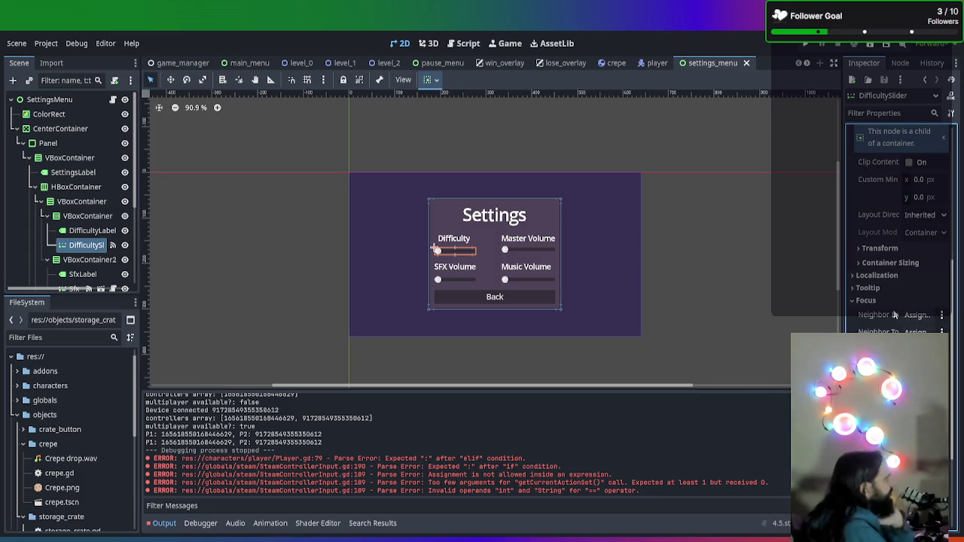
left_click_drag(839, 331, 800, 331)
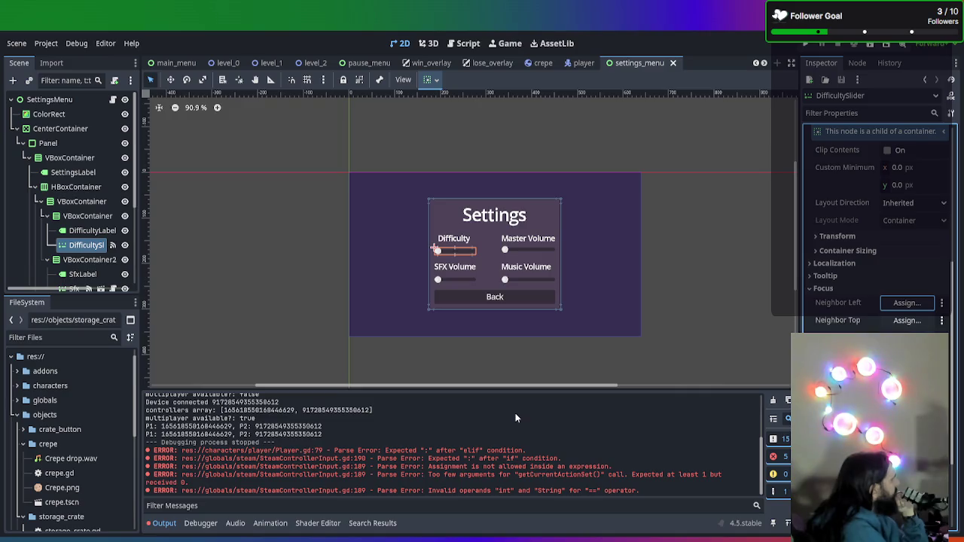
key("Return")
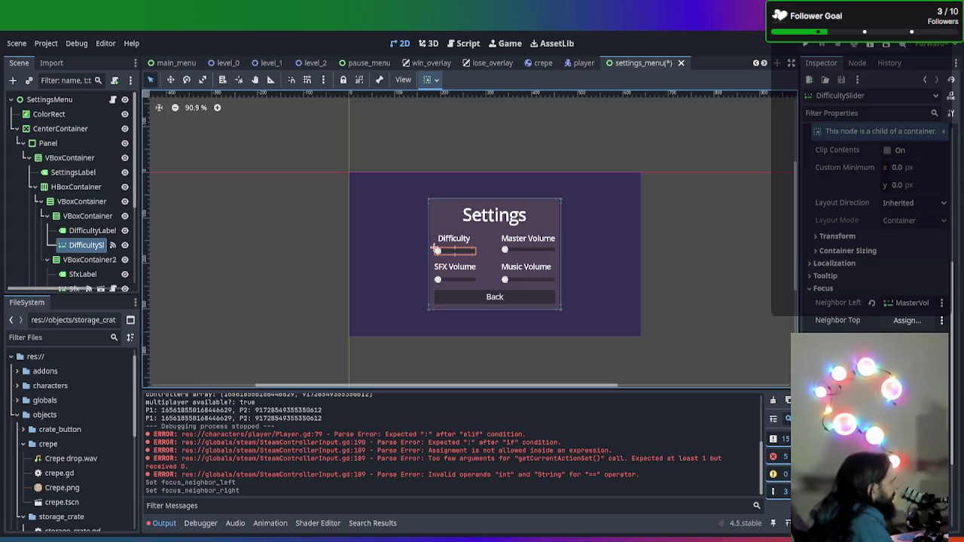
- Assign DifficultySlider's right focus neighbor, keeping its left neighbor on the Master Volume slider
left_click(907, 320)
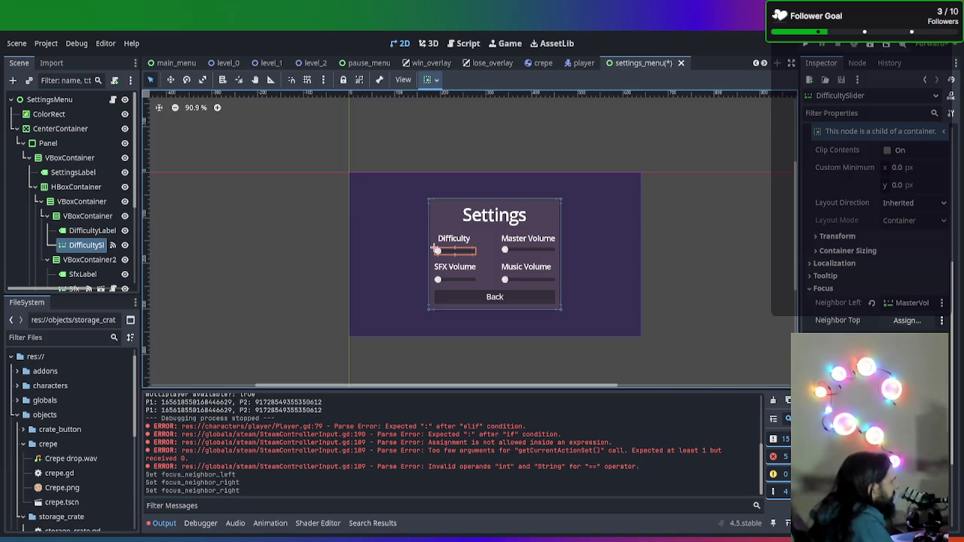
- Assign a bottom focus neighbor to DifficultySlider
left_click(900, 321)
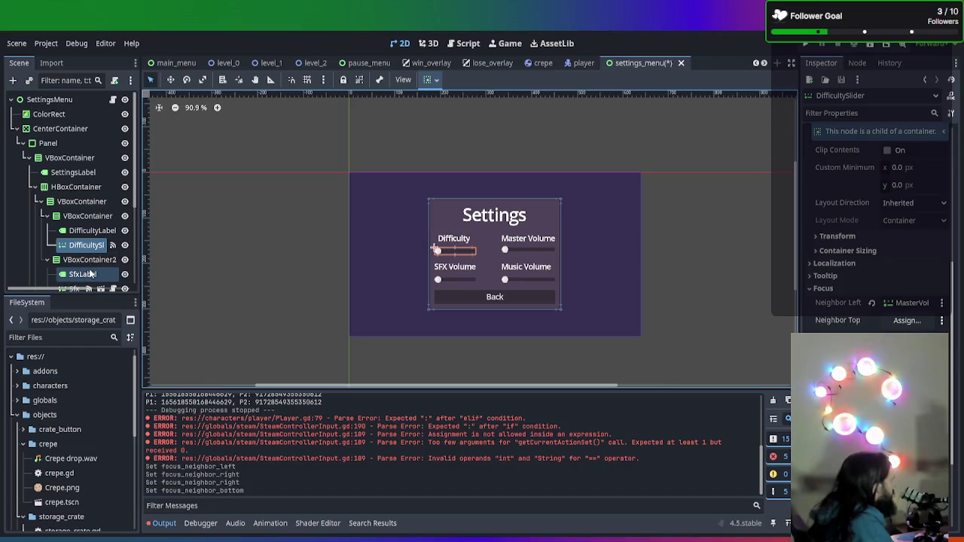
- Give Sfx_VolumeSlider a right focus neighbor and DifficultySlider as its top neighbor
scroll(88, 264, "down", 2)
left_click(75, 241)
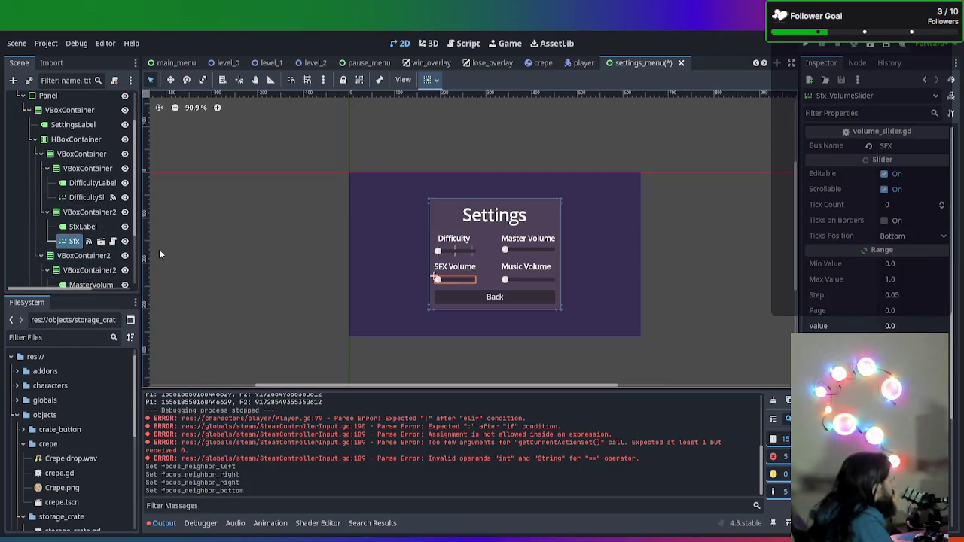
scroll(877, 226, "down", 5)
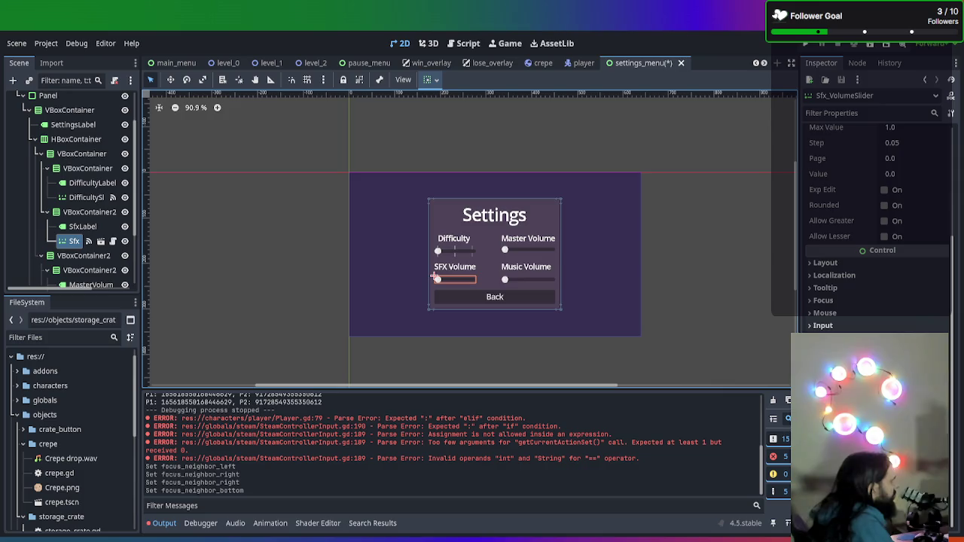
left_click(824, 299)
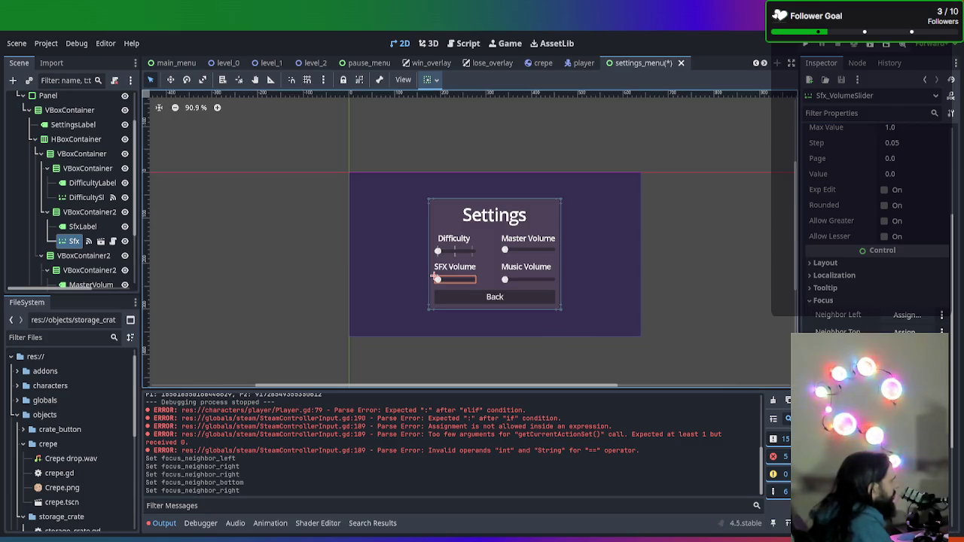
left_click(488, 305)
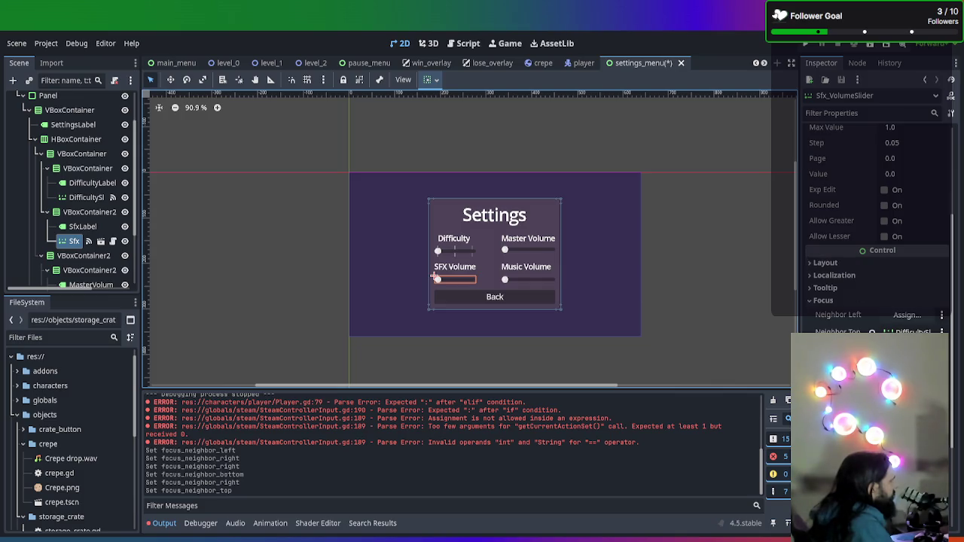
scroll(83, 226, "down", 3)
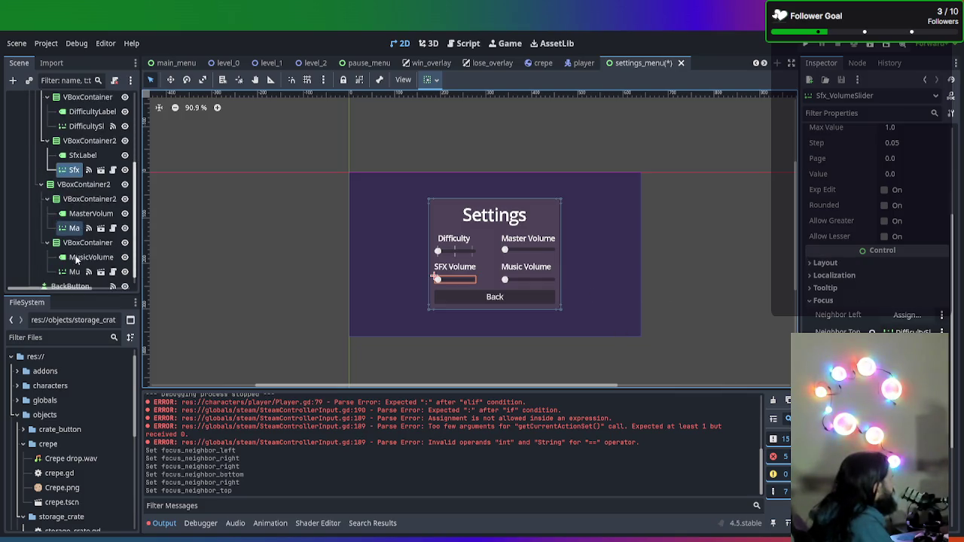
left_click(89, 257)
- Set MusicVolumeSlider2's left focus neighbor to the SFX volume slider
left_click(84, 272)
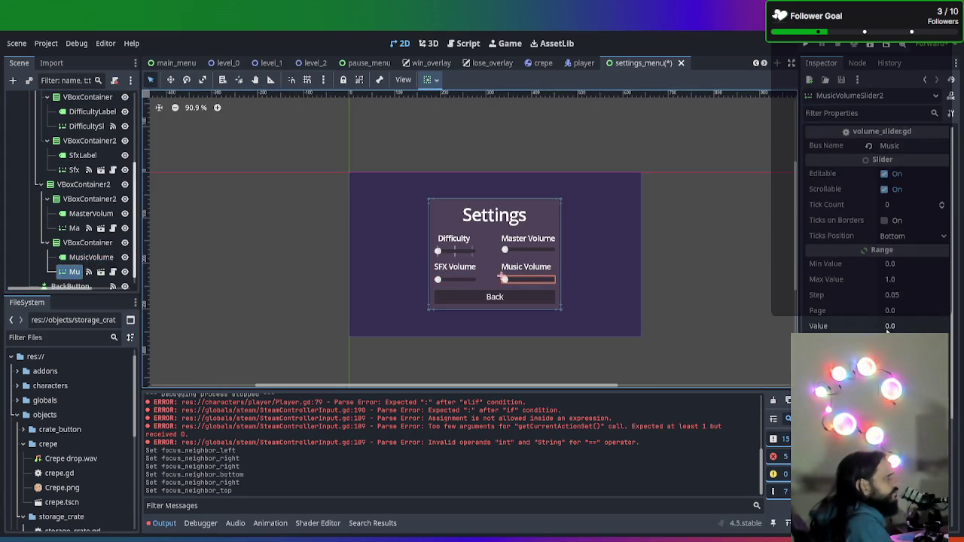
scroll(892, 332, "down", 3)
left_click(822, 351)
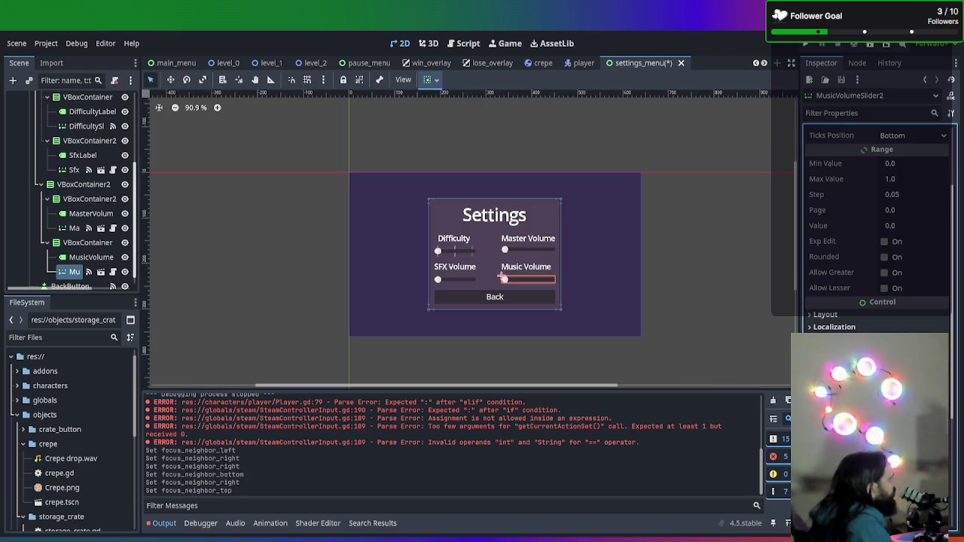
scroll(874, 226, "down", 2)
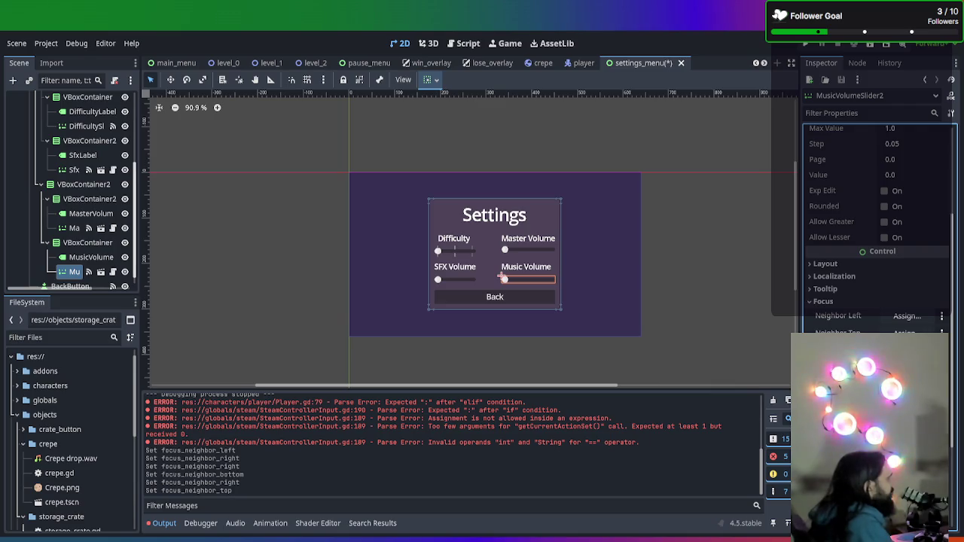
left_click(898, 317)
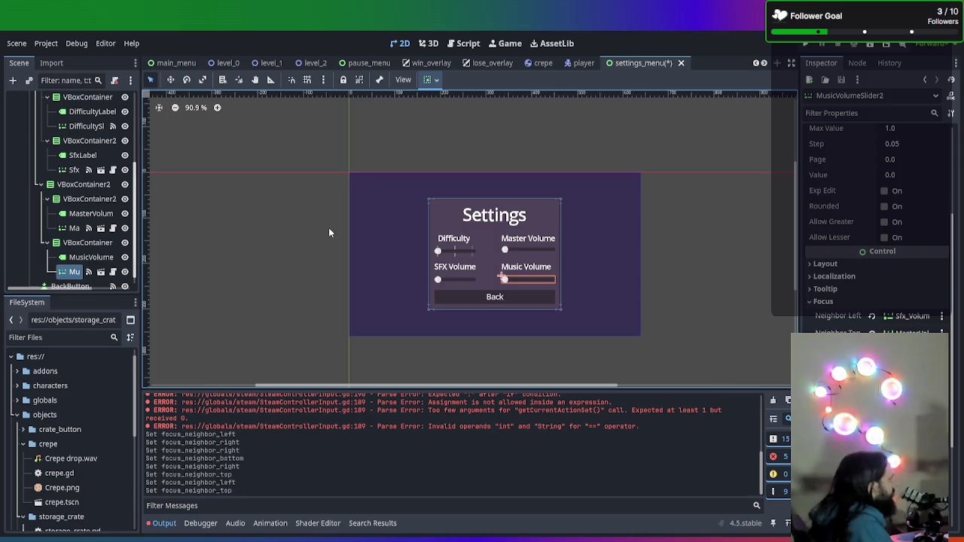
scroll(86, 241, "down", 1)
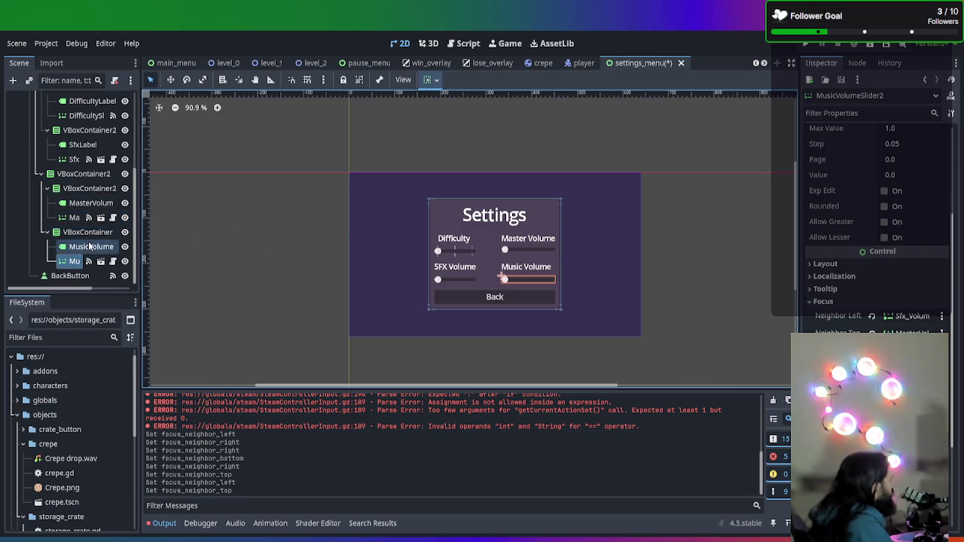
scroll(83, 238, "up", 3)
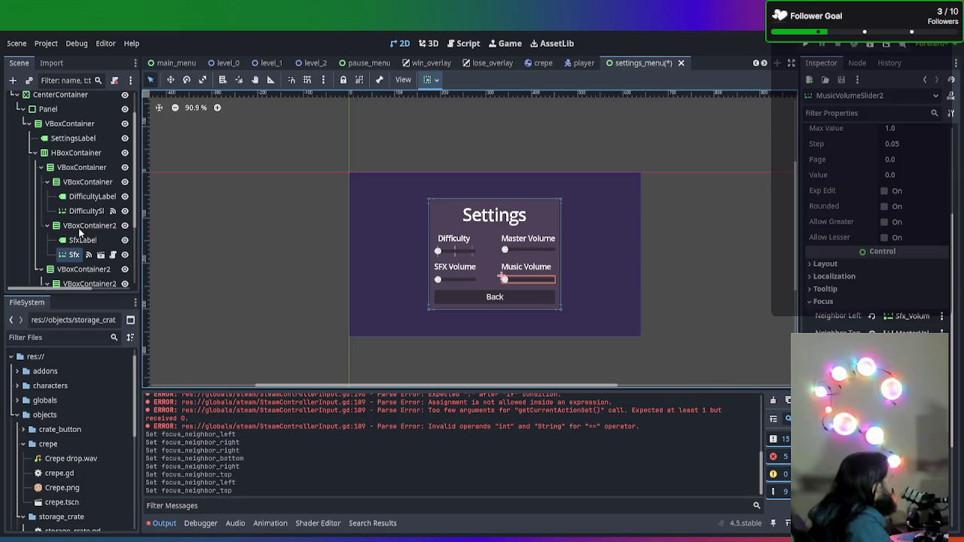
scroll(78, 228, "down", 3)
left_click(74, 217)
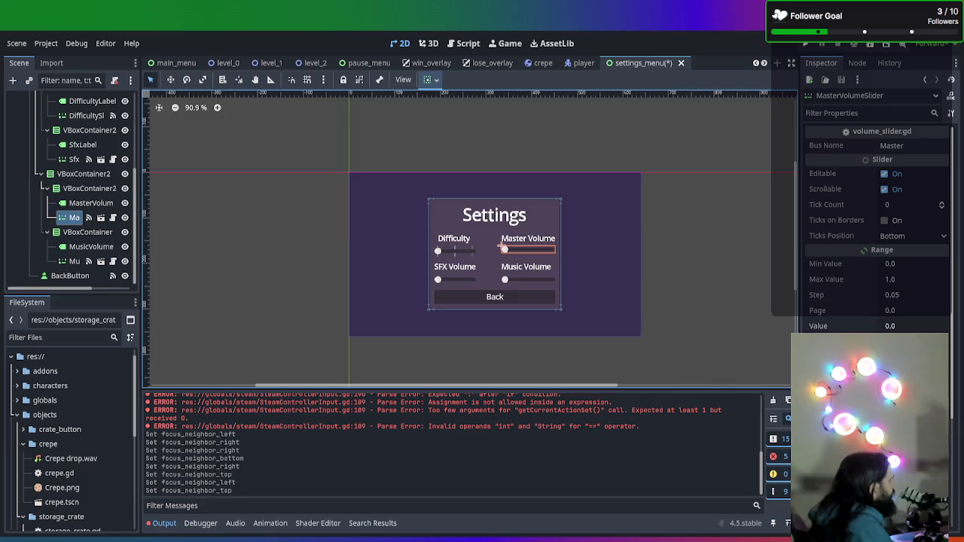
- Point the Master Volume slider's left focus neighbor at DifficultySlider and its top at BackButton
scroll(903, 317, "down", 5)
left_click(904, 316)
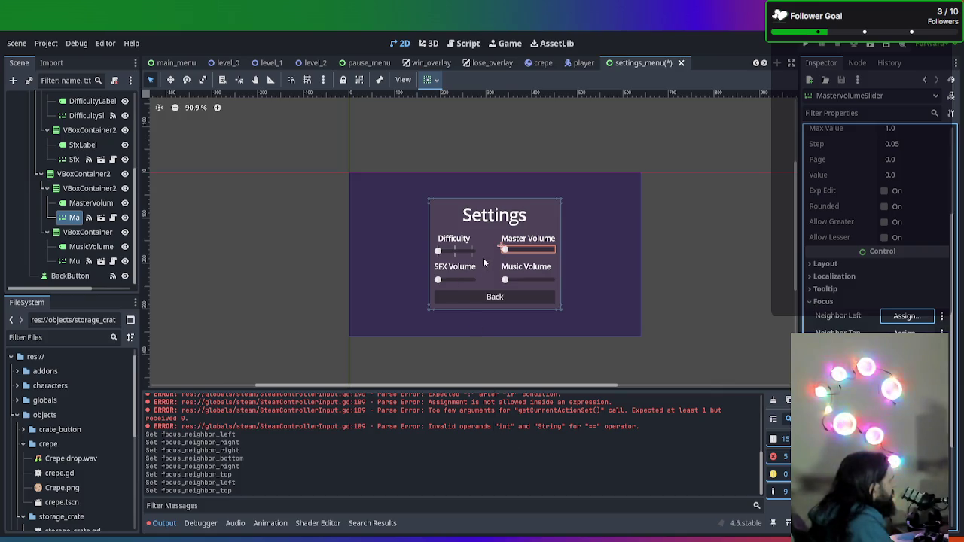
key("Left")
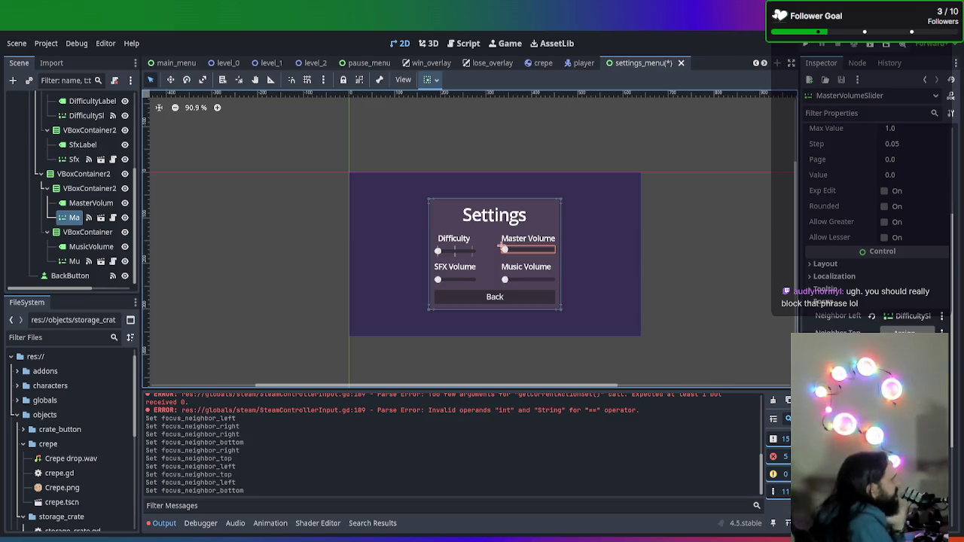
left_click(891, 329)
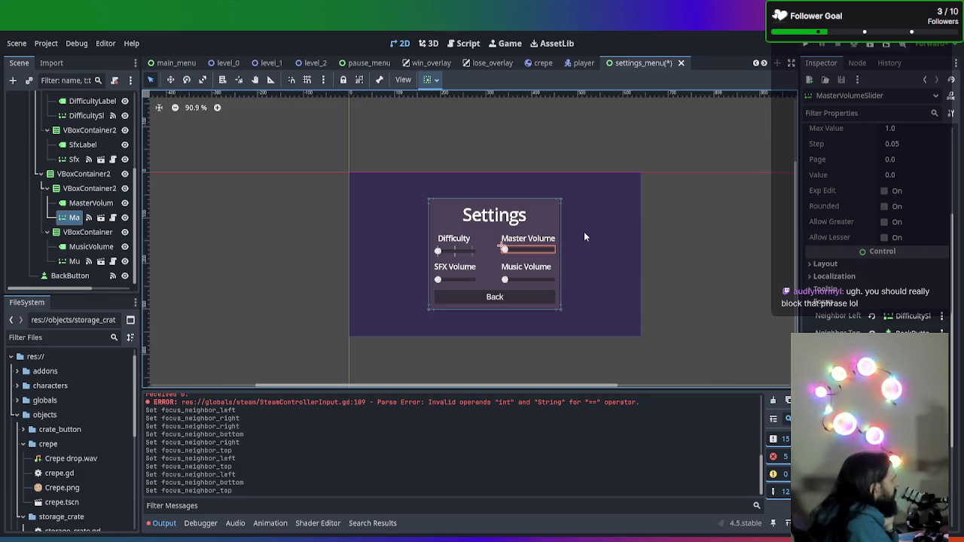
scroll(53, 193, "up", 2)
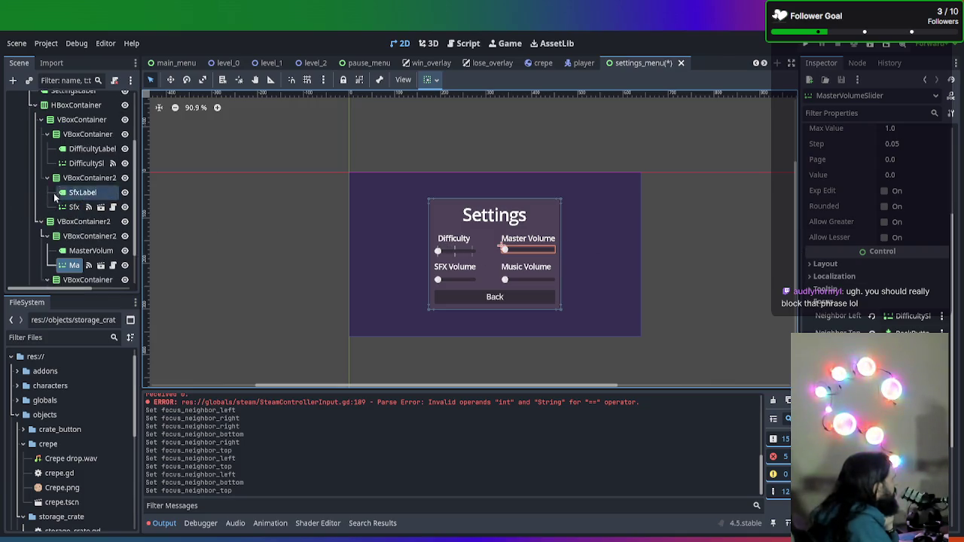
left_click(436, 250)
left_click(907, 320)
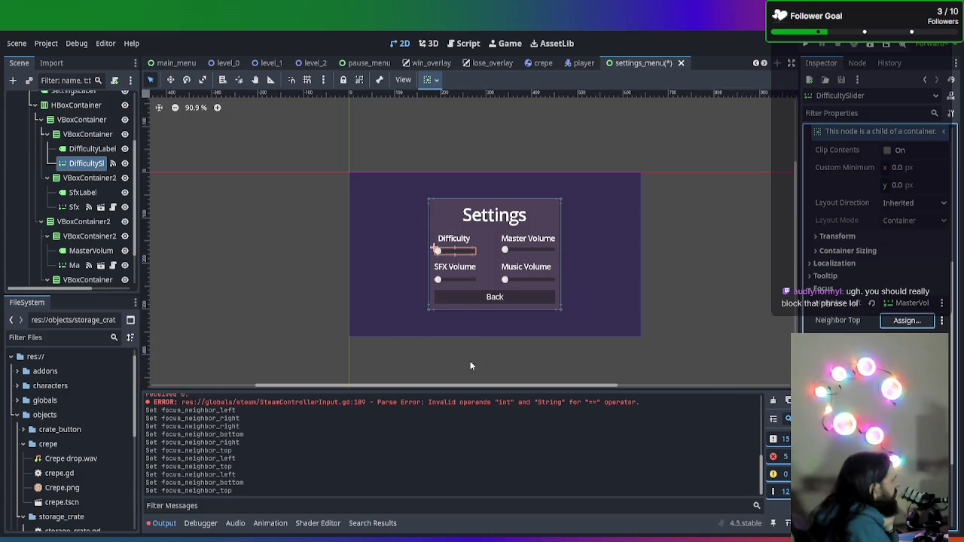
- Confirm BackButton as DifficultySlider's top focus neighbor
key("ctrl+Up")
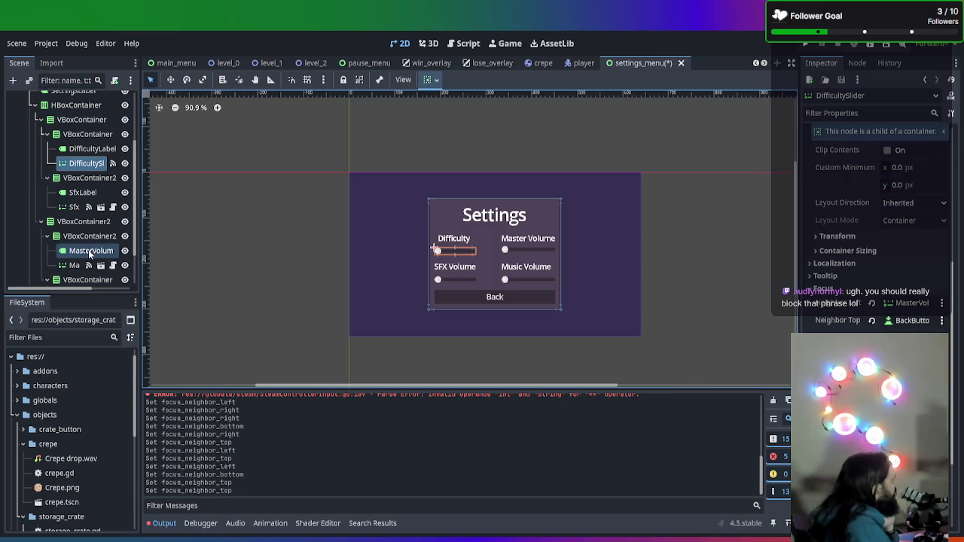
left_click(74, 207)
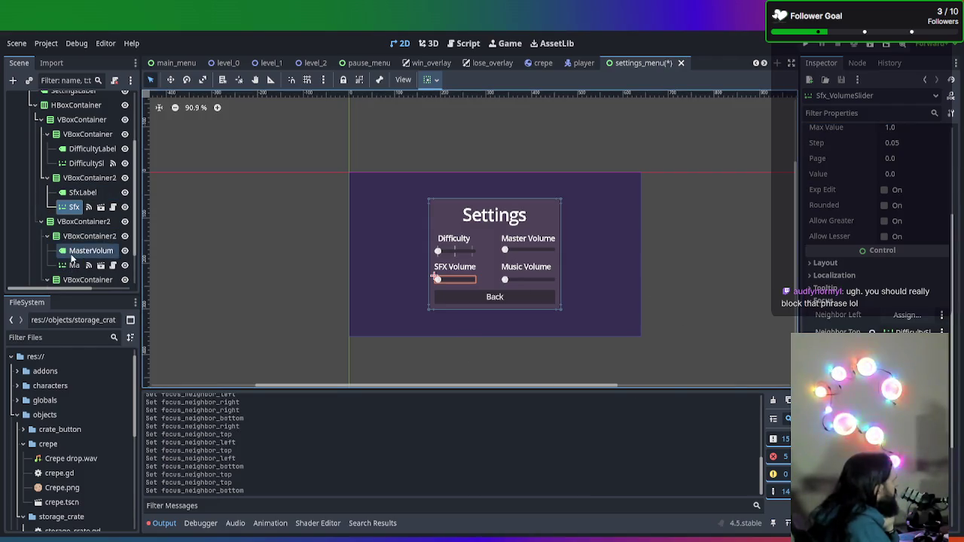
- Assign the Music Volume slider's bottom focus neighbor and save the settings_menu scene
scroll(69, 167, "up", 3)
scroll(69, 168, "down", 5)
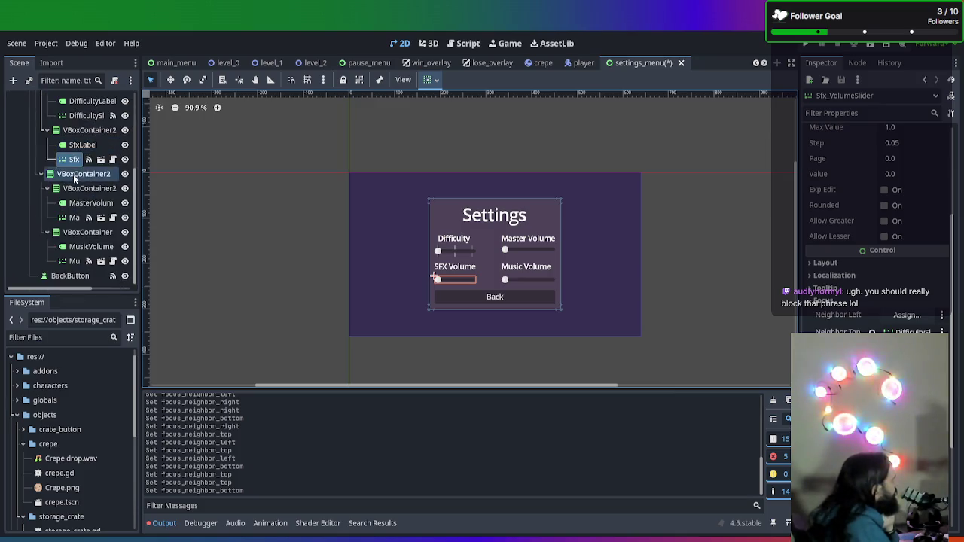
left_click(74, 261)
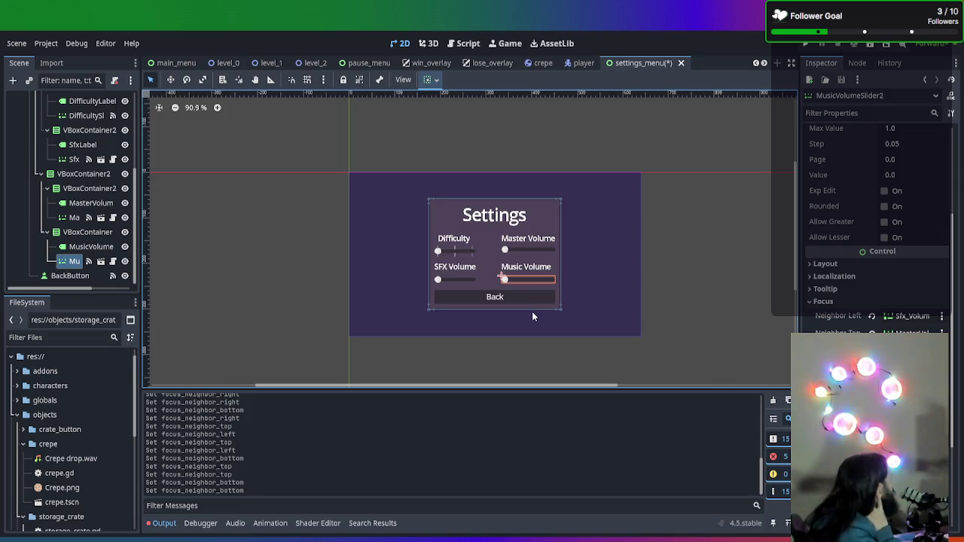
key("ctrl+s")
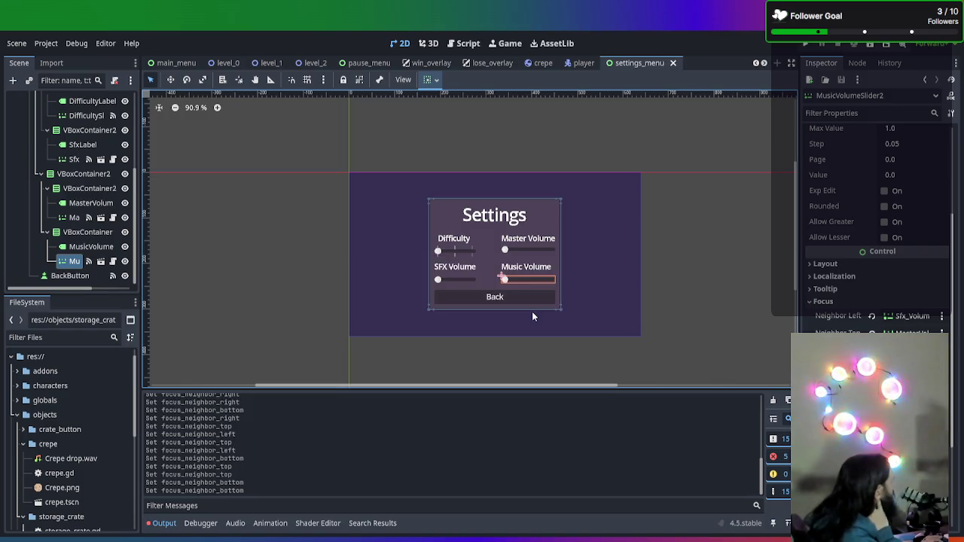
- Briefly test-run the game to check controller focus, stop it, and open settings_menu.gd
key("F6")
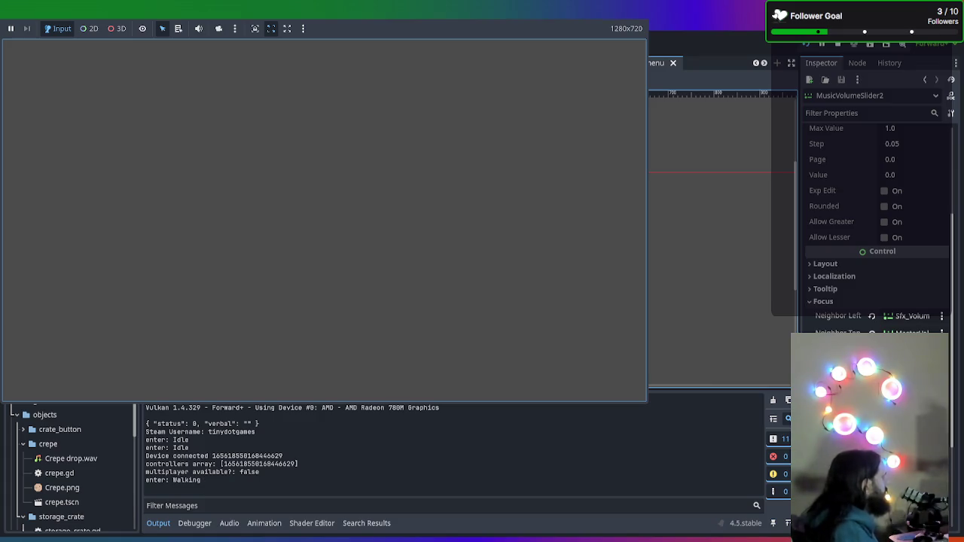
key("F8")
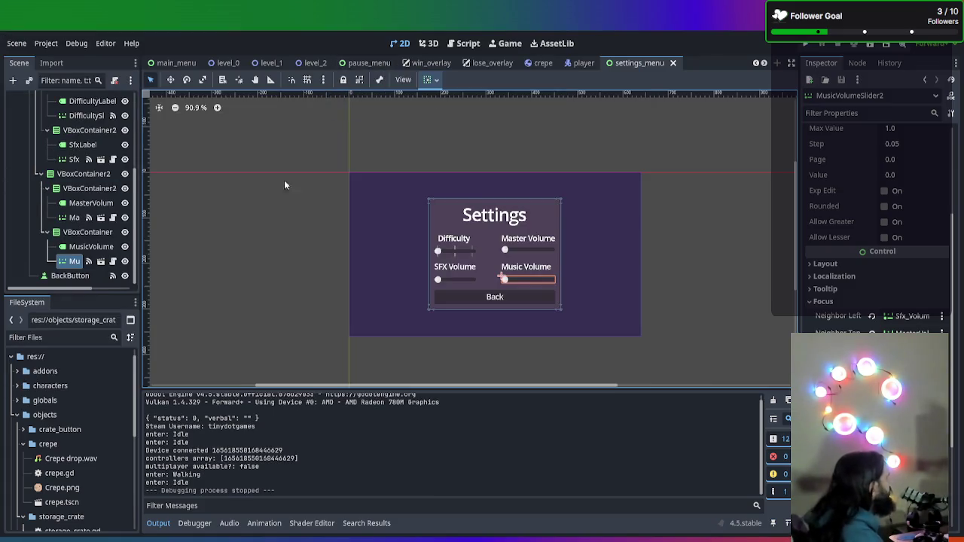
scroll(298, 183, "up", 3)
left_click(112, 100)
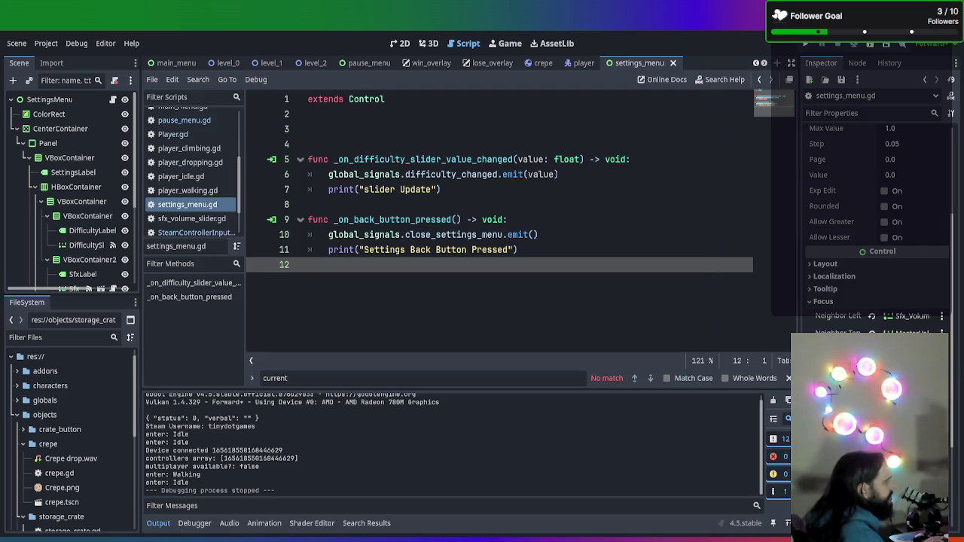
- Start a _ready function on line 3 of settings_menu.gd
left_click(567, 113)
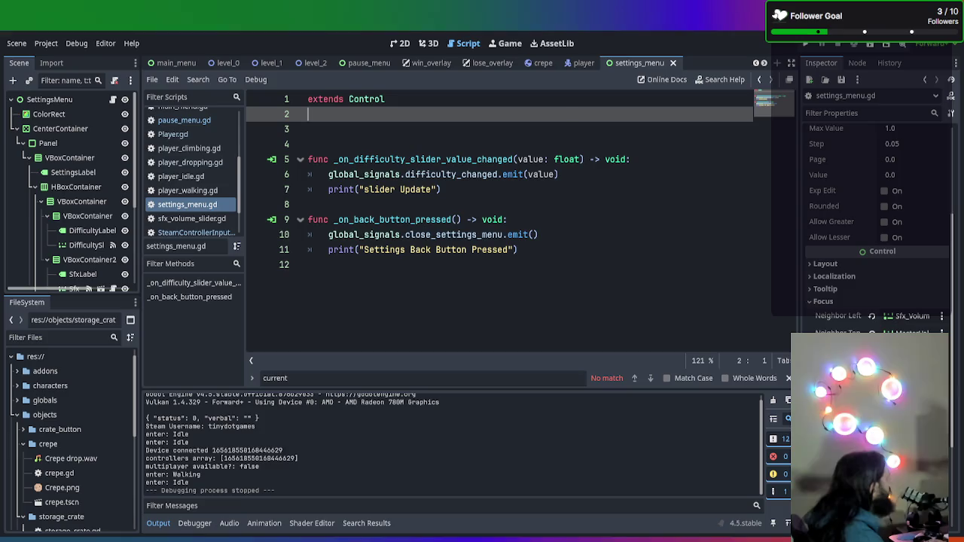
left_click(548, 131)
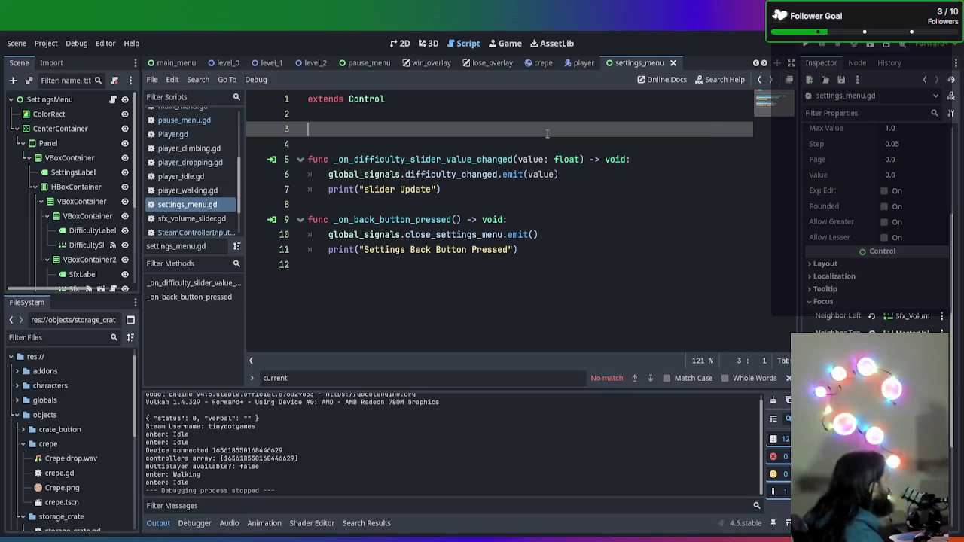
type("$D")
key("BackSpace")
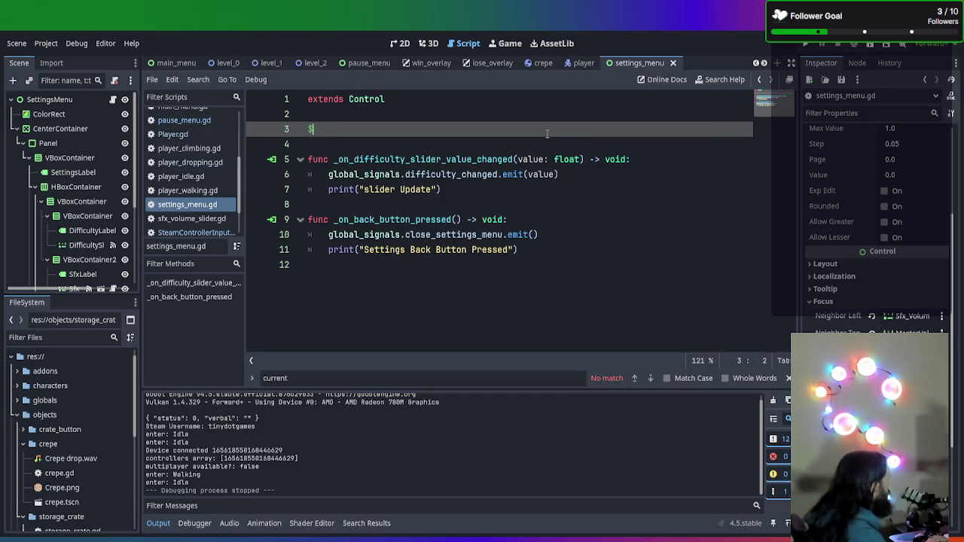
type("Dif")
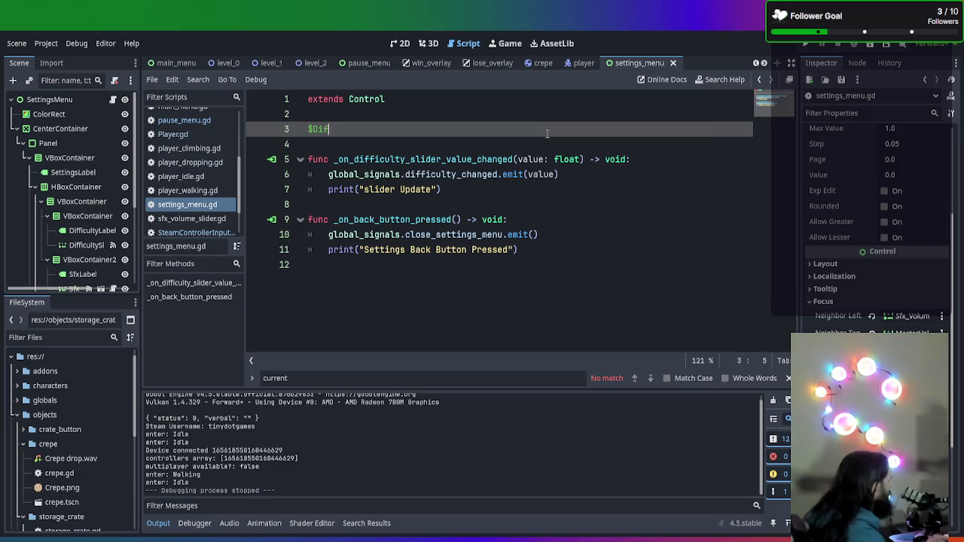
key("BackSpace")
key("BackSpace")
key("BackSpace")
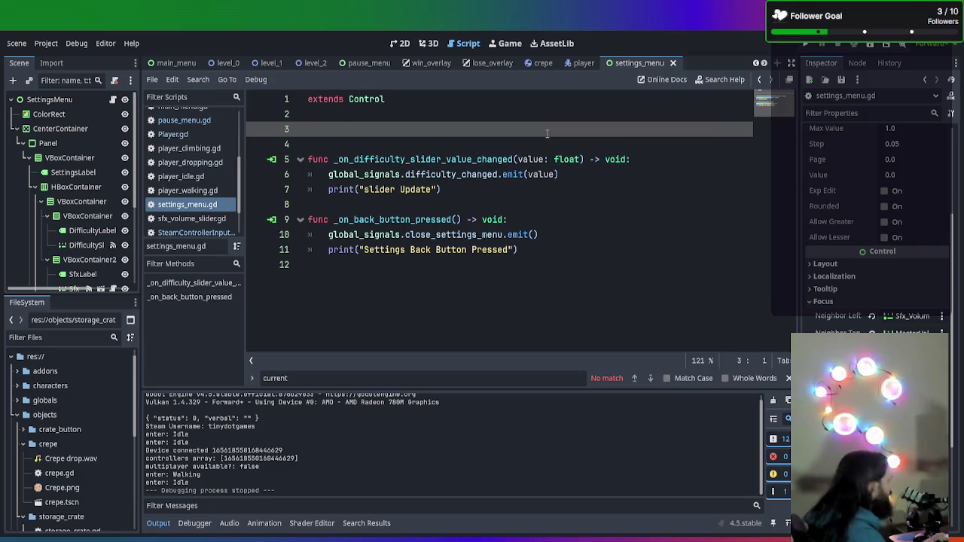
type("func")
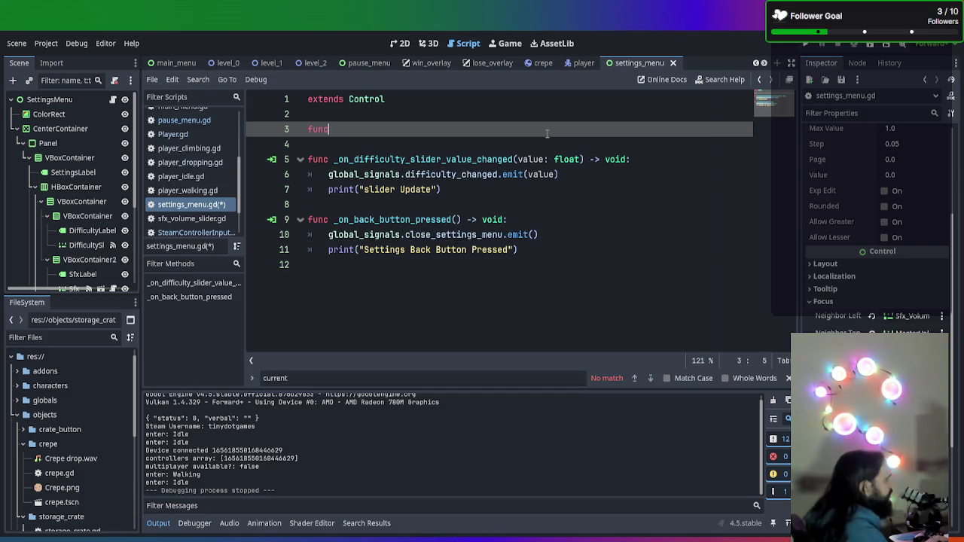
type(" _read")
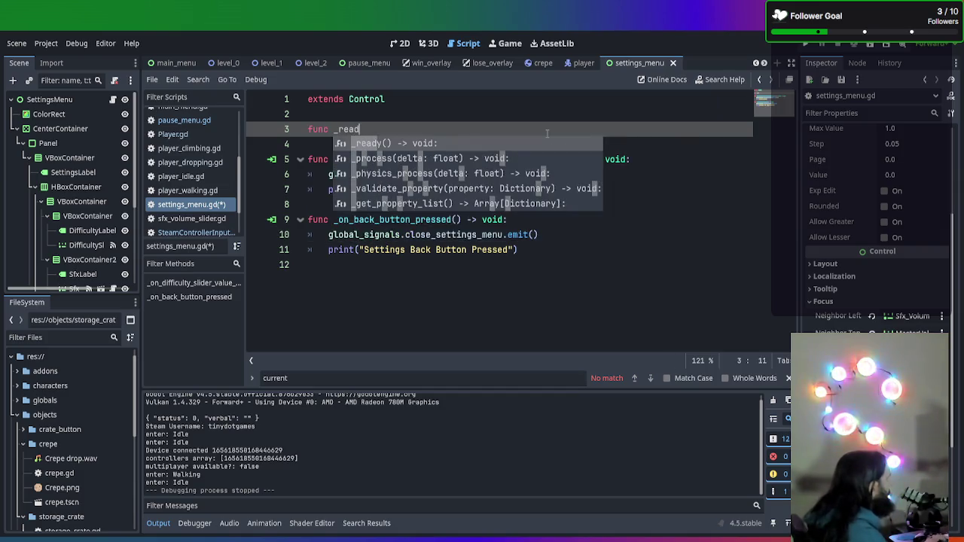
key("Return")
key("Return")
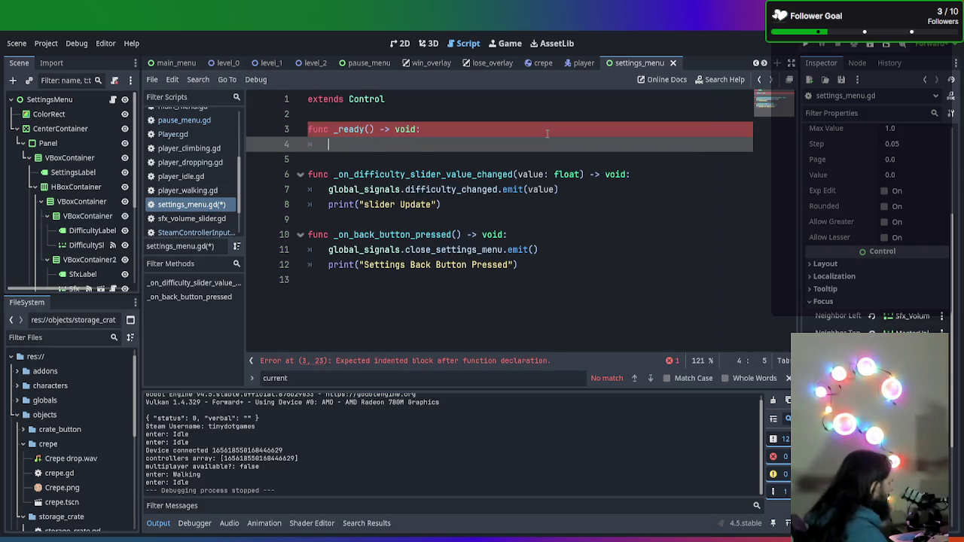
- Inside _ready, call grab_focus.call_deferred() on the DifficultySlider node
type("$")
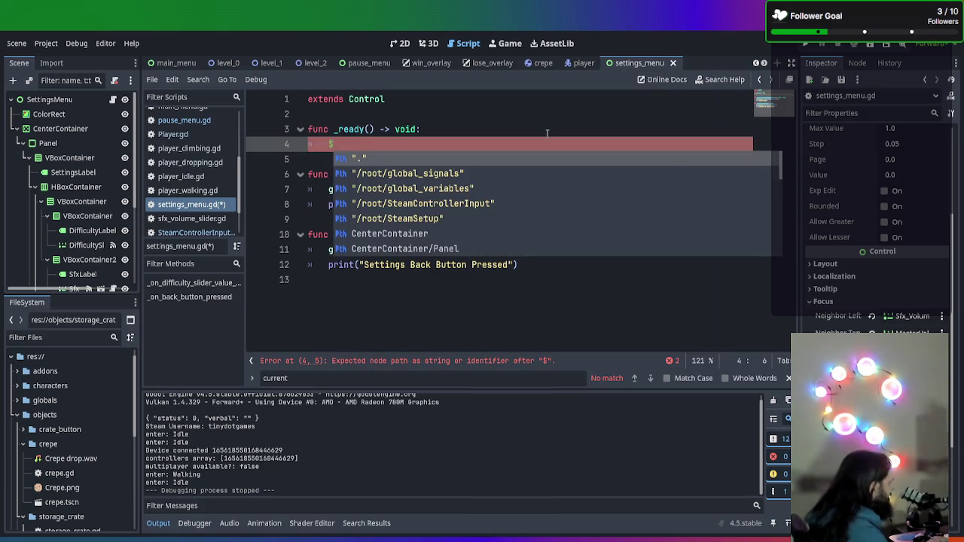
type("Diff")
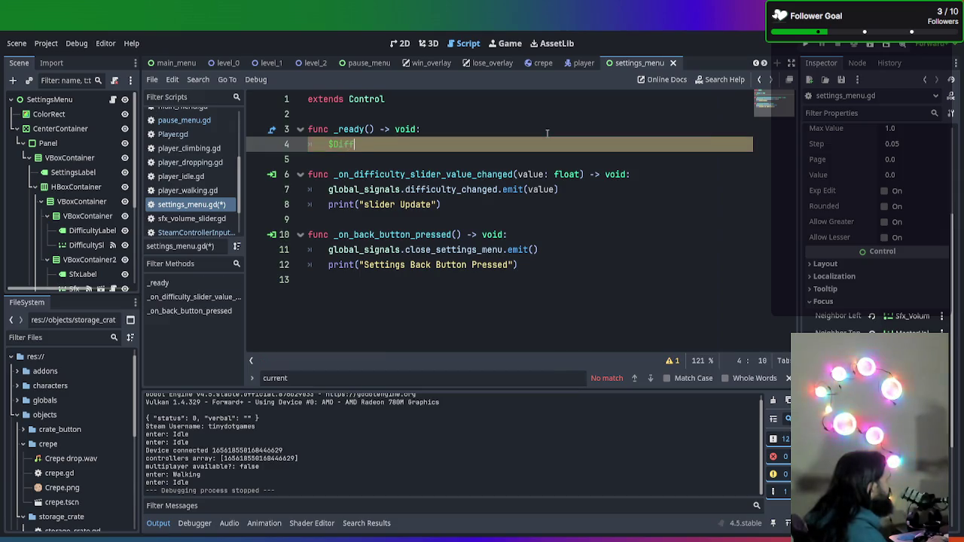
key("Return")
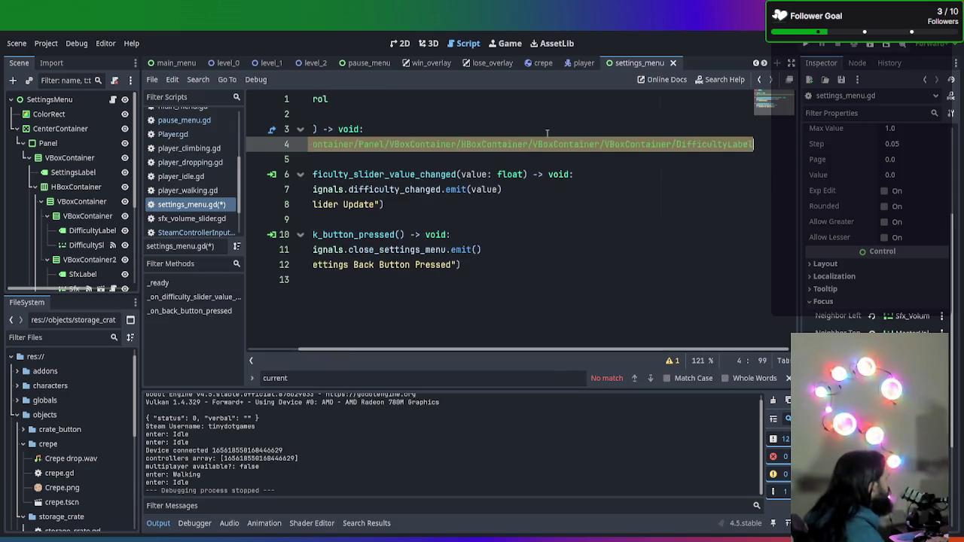
key("BackSpace")
key("BackSpace")
key("BackSpace")
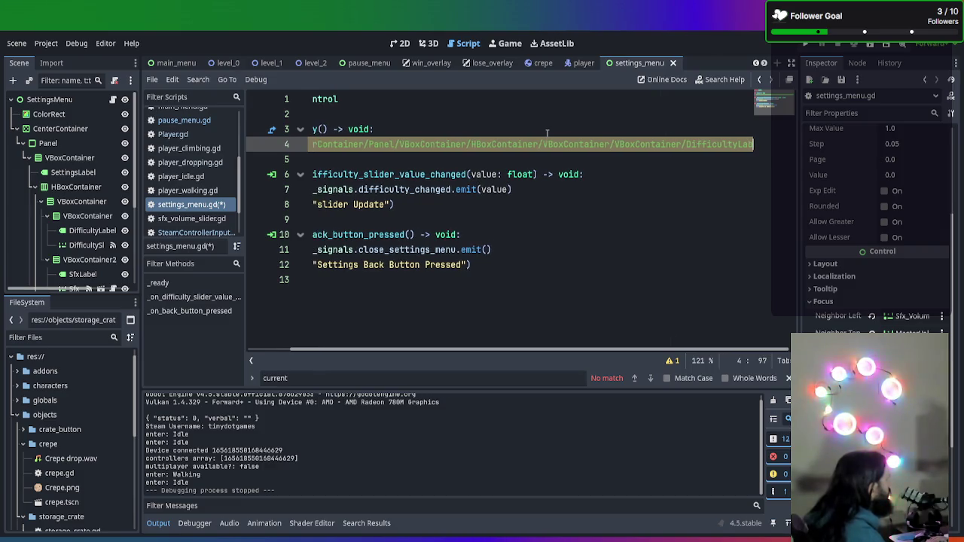
type("Slider")
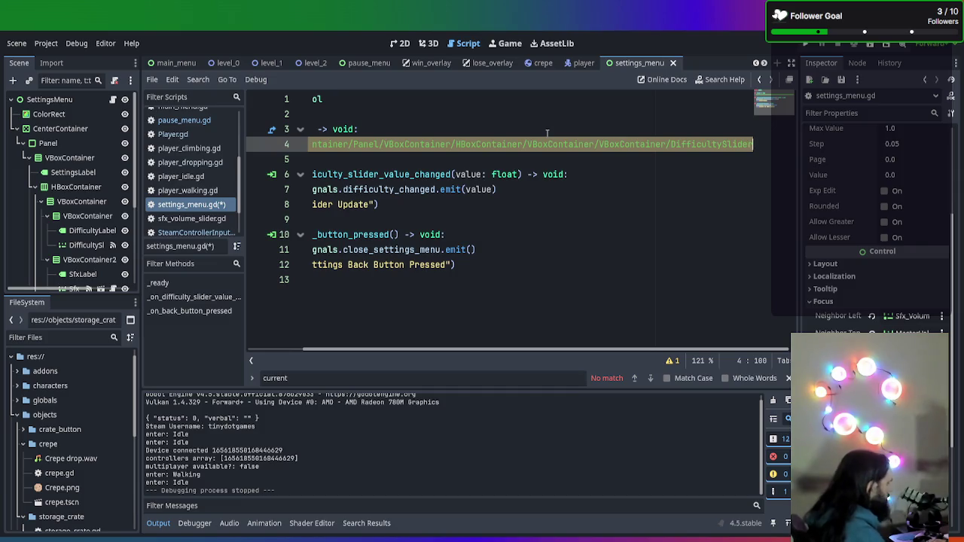
type(".grab_focus.call_deferred()")
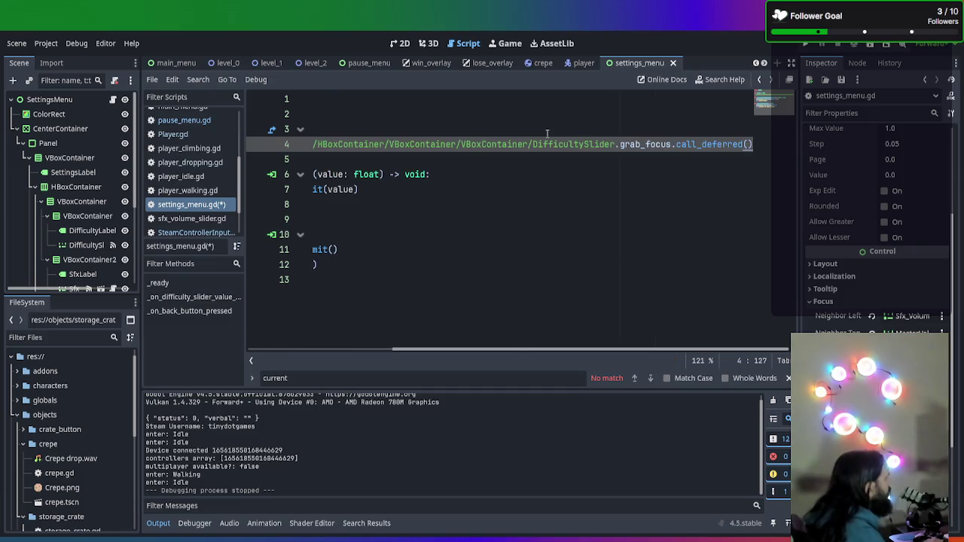
- Save settings_menu.gd and switch to the main_menu scene
key("ctrl+s")
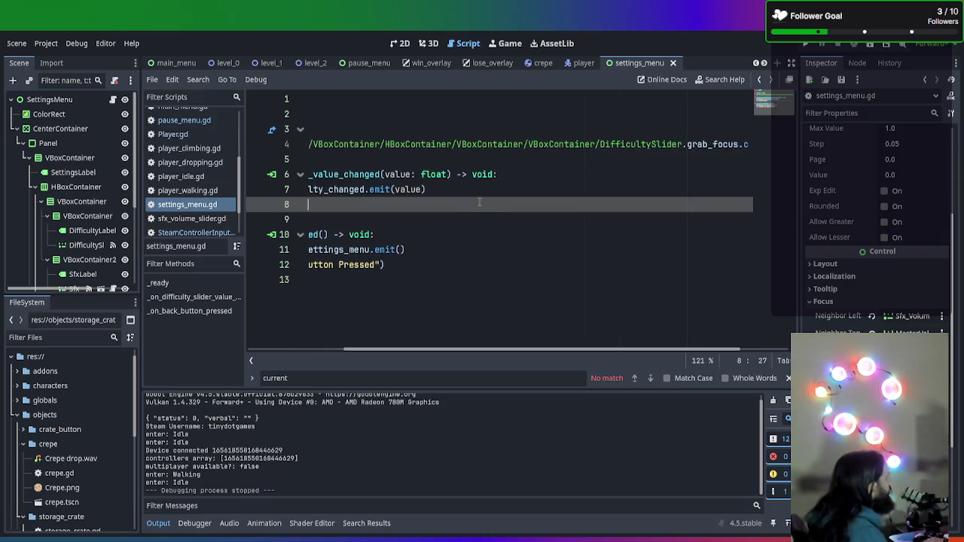
left_click_drag(452, 205, 2, 154)
left_click(515, 174)
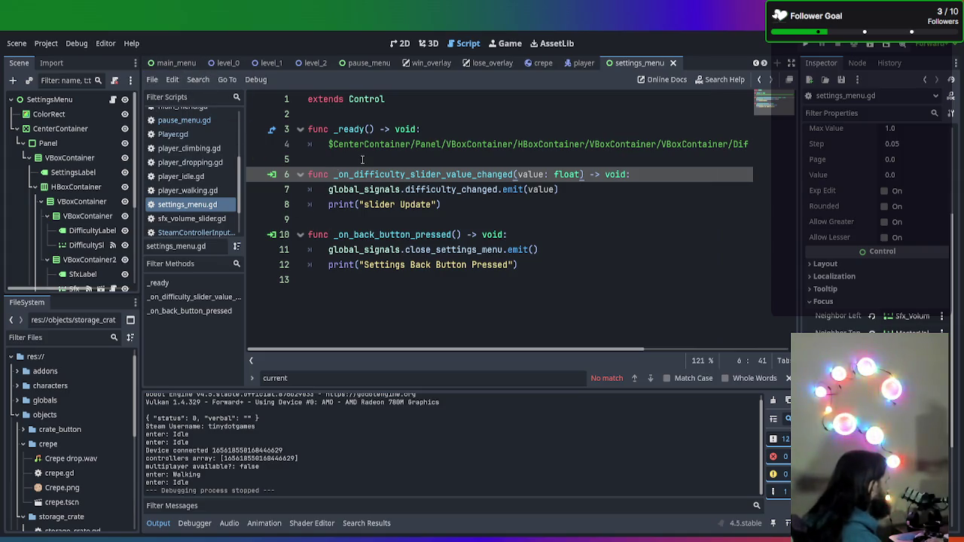
left_click(171, 62)
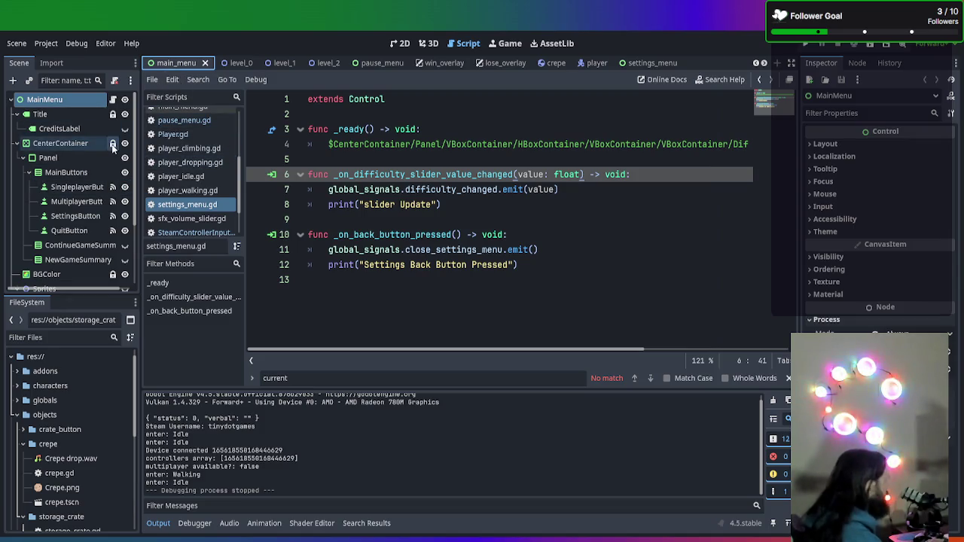
- Open main_menu.gd and start a new indented line inside _ready
scroll(197, 169, "down", 3)
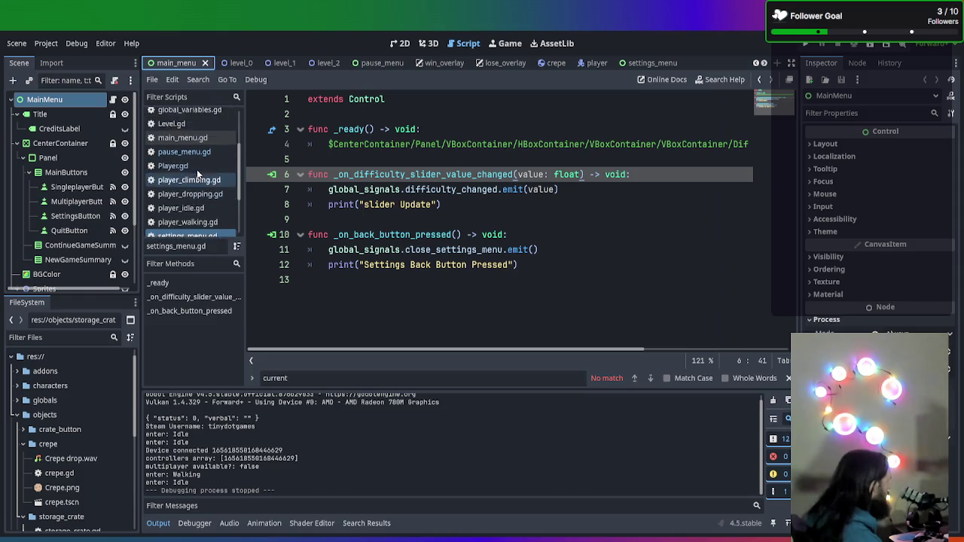
left_click(114, 99)
left_click(422, 144)
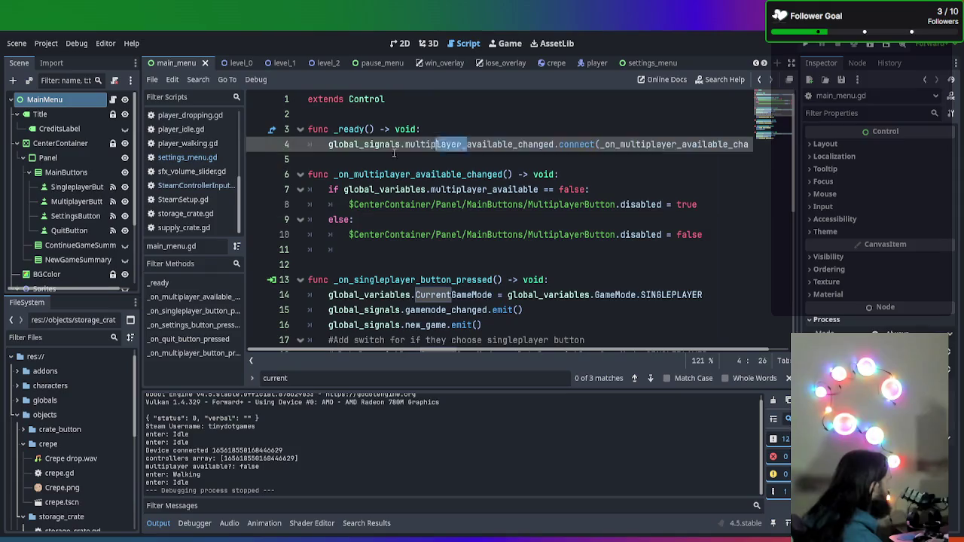
left_click(347, 159)
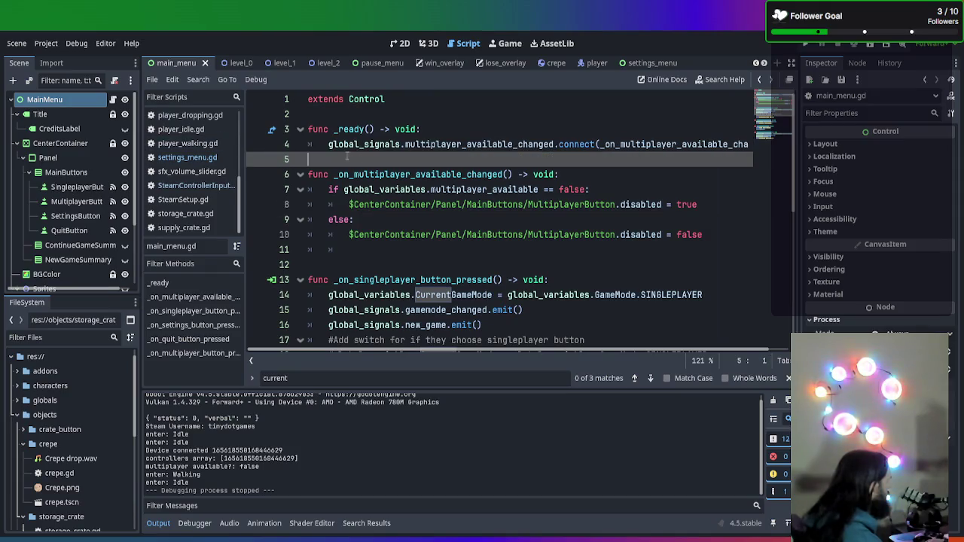
left_click(416, 129)
key("Return")
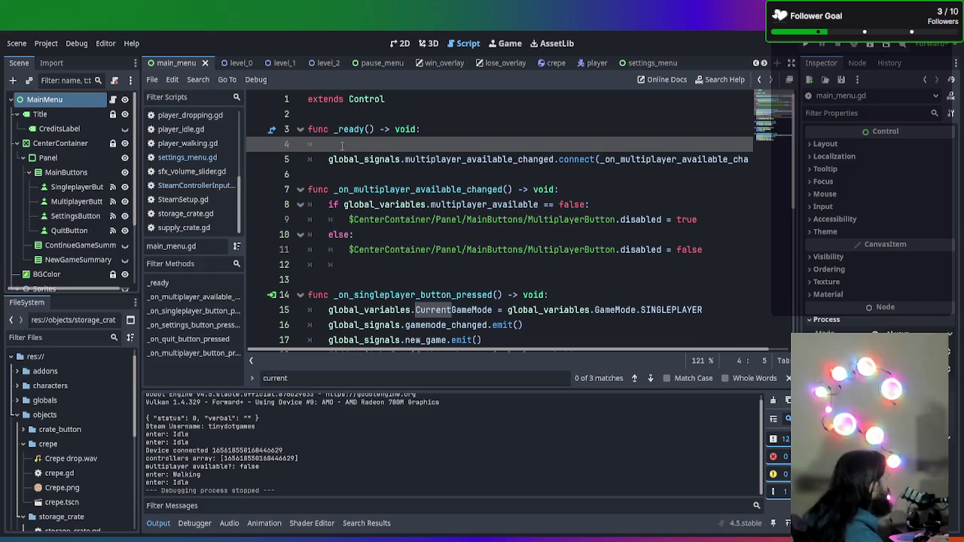
- Add $…/SingleplayerButton.grab_focus.call_deferred() to _ready and save main_menu.gd
left_click(401, 47)
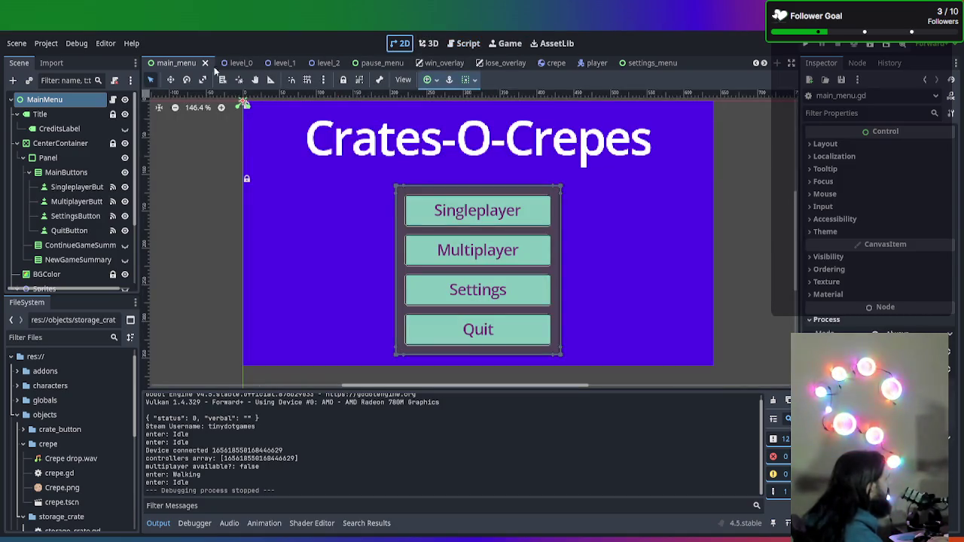
left_click(463, 43)
type("$Sing")
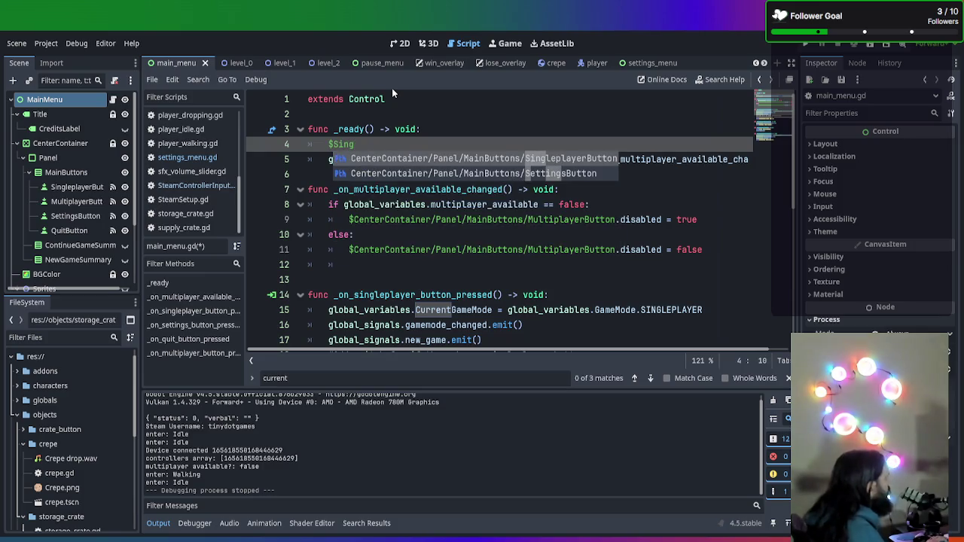
key("Return")
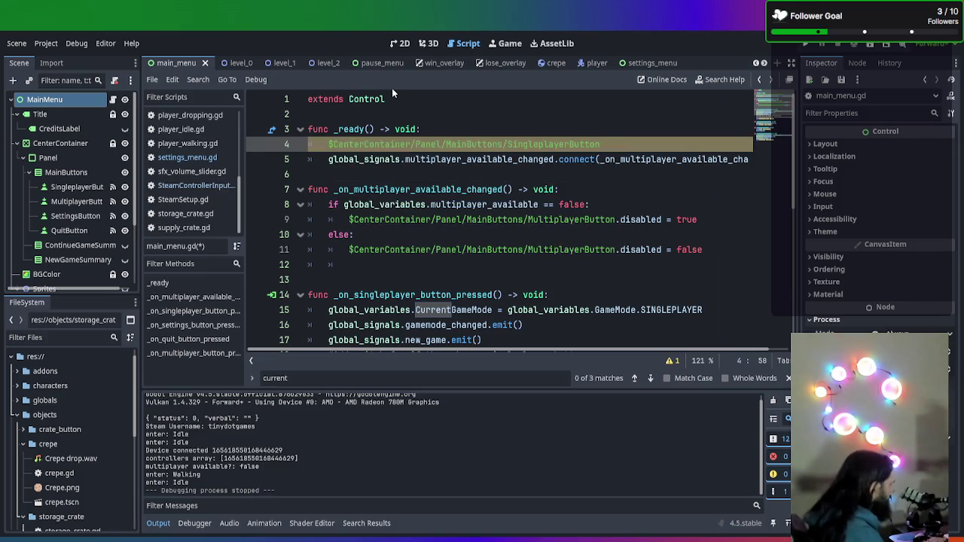
type(".grab_focus.call_deferred()")
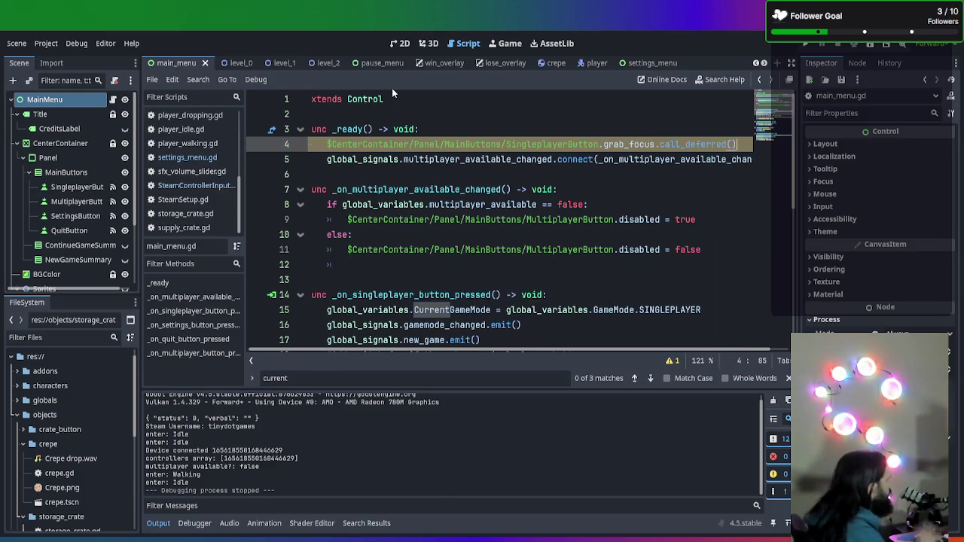
key("ctrl+s")
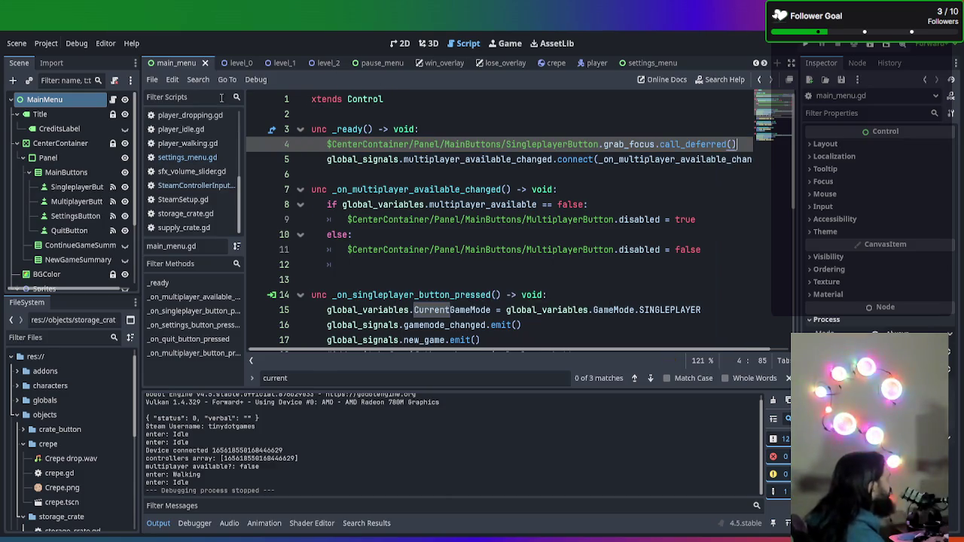
left_click(393, 48)
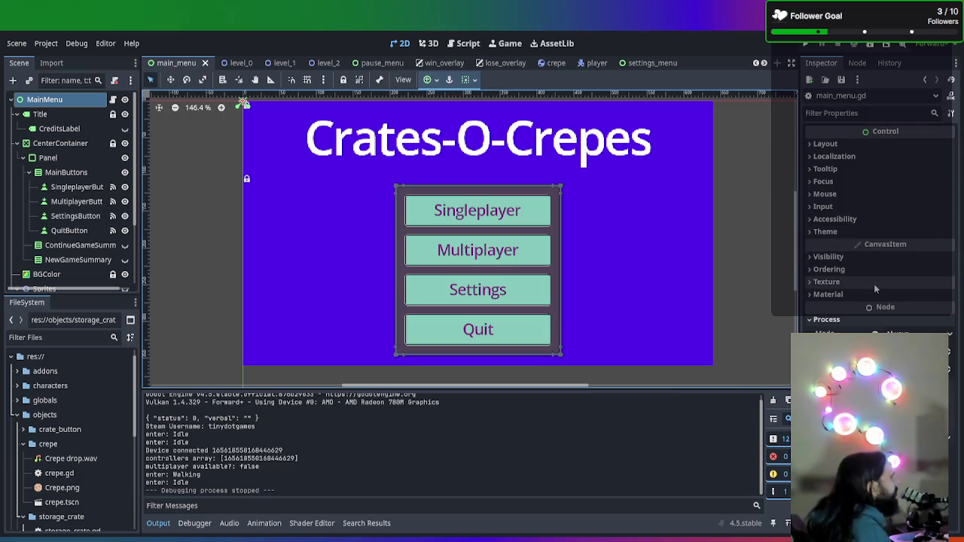
- Assign SingleplayerButton's Neighbor Top and Neighbor Bottom in the Inspector's Focus section
left_click(75, 187)
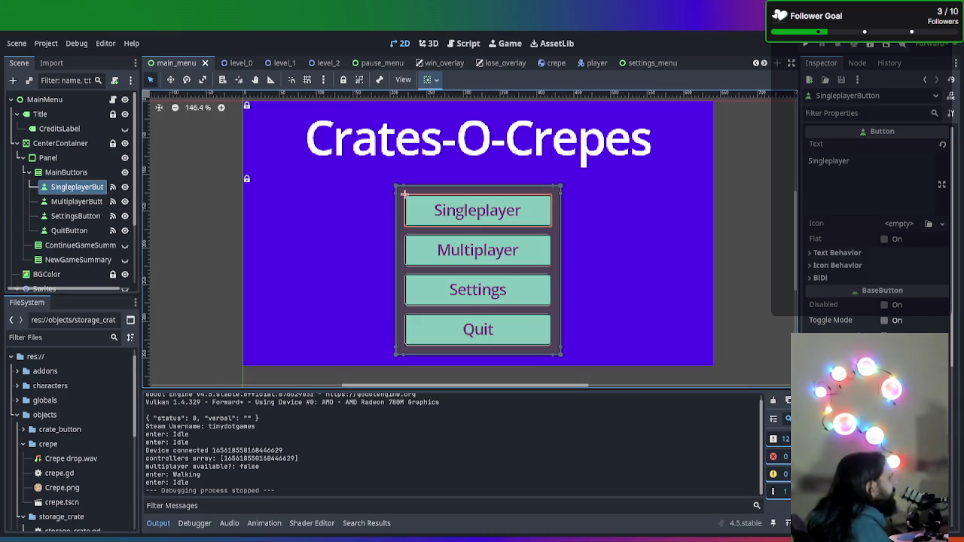
scroll(878, 226, "down", 3)
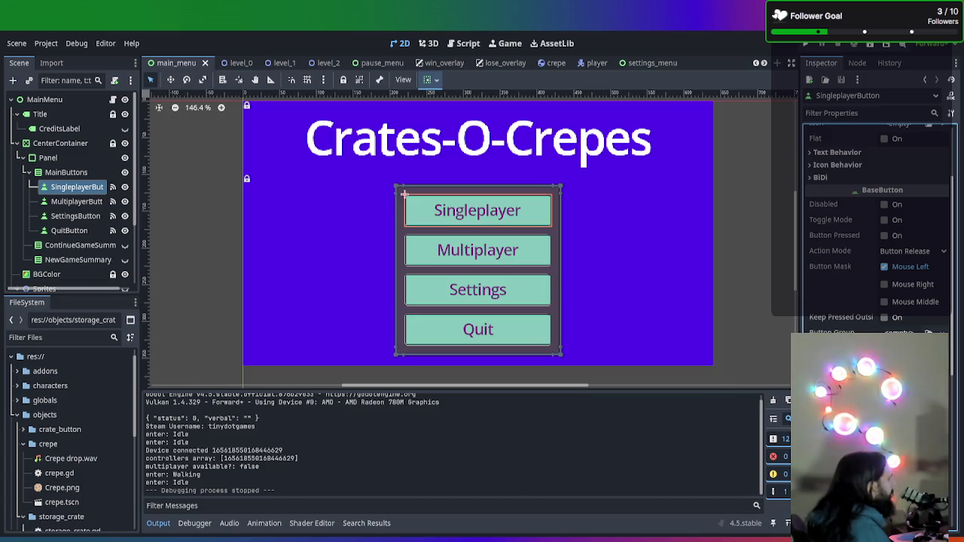
left_click(470, 294, "ctrl")
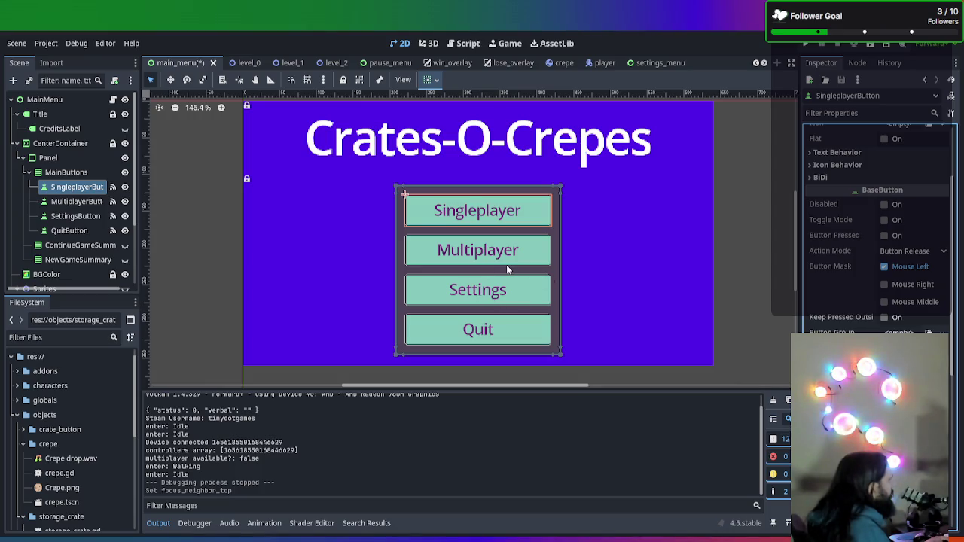
key("ctrl+Down")
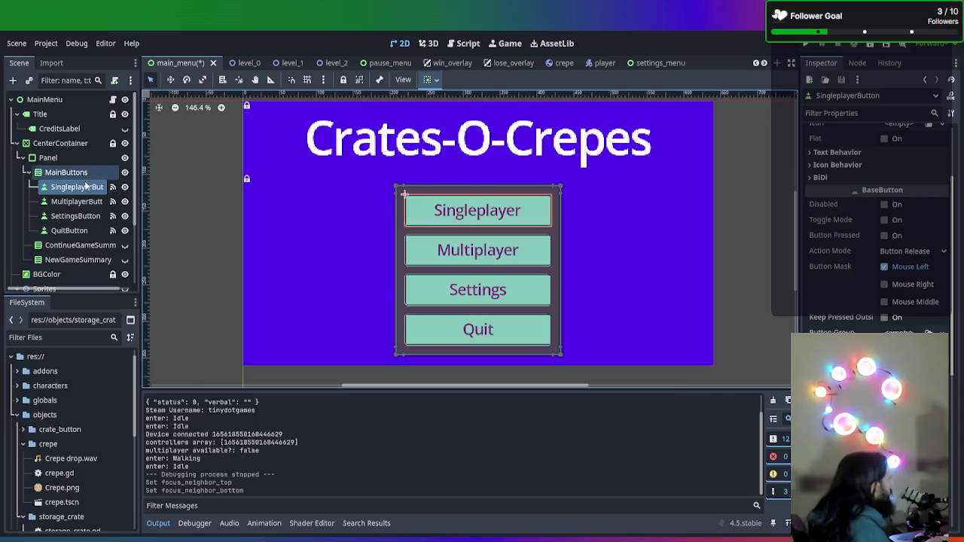
left_click(84, 202)
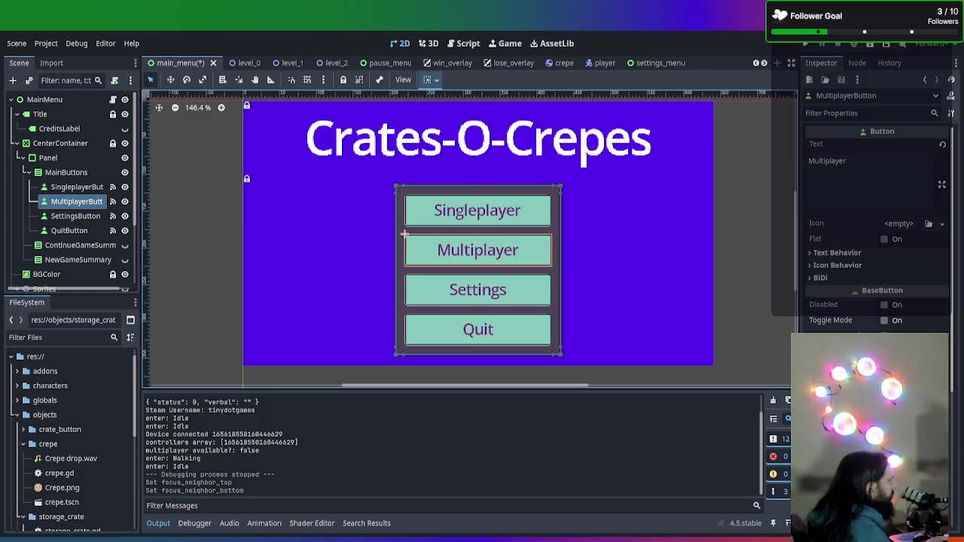
- Set MultiplayerButton's Neighbor Top to SingleplayerButton and Neighbor Bottom to SettingsButton
scroll(878, 226, "down", 3)
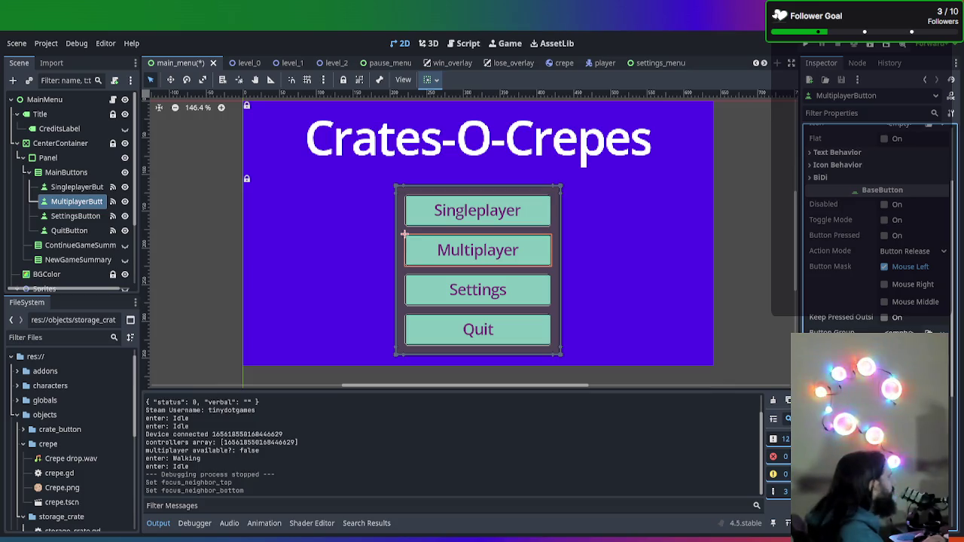
scroll(874, 226, "down", 5)
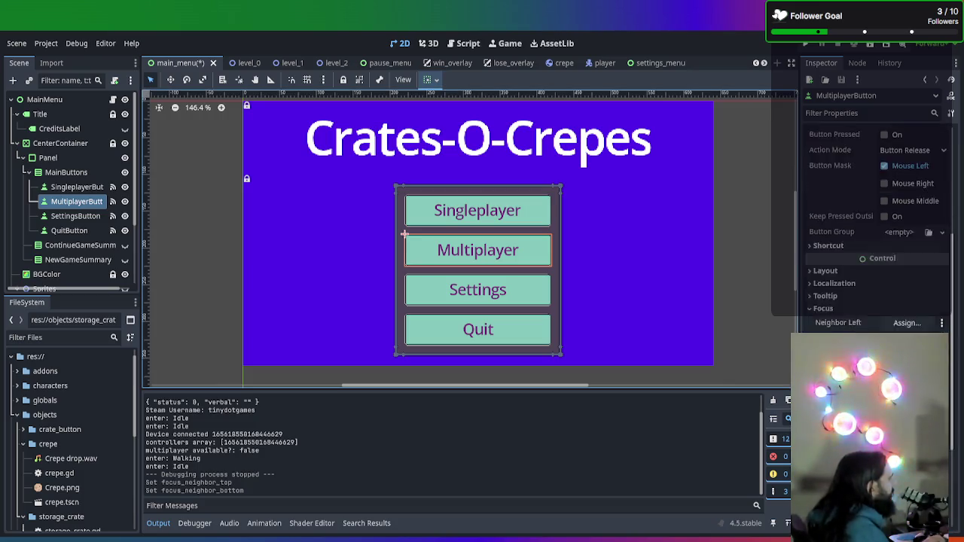
scroll(874, 225, "up", 3)
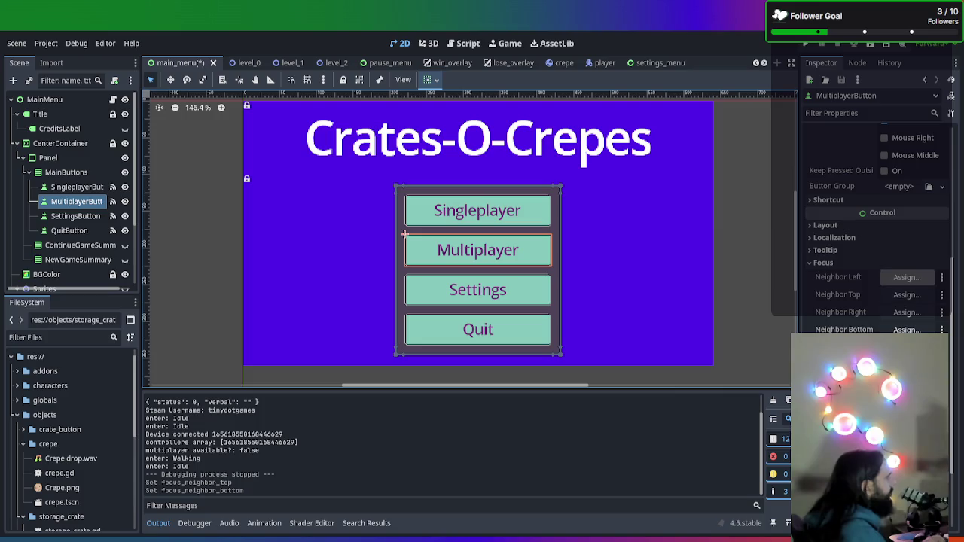
left_click(907, 294)
left_click(479, 254)
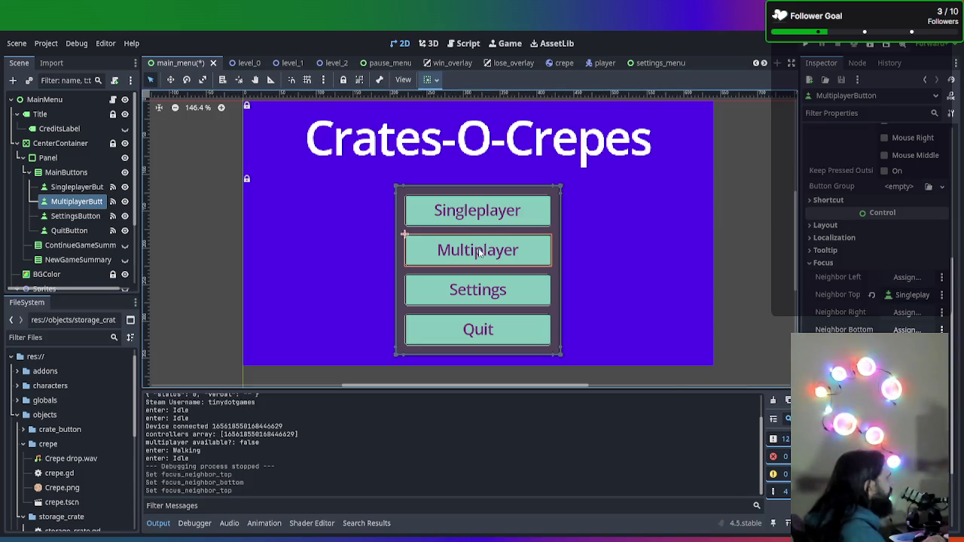
left_click(907, 330)
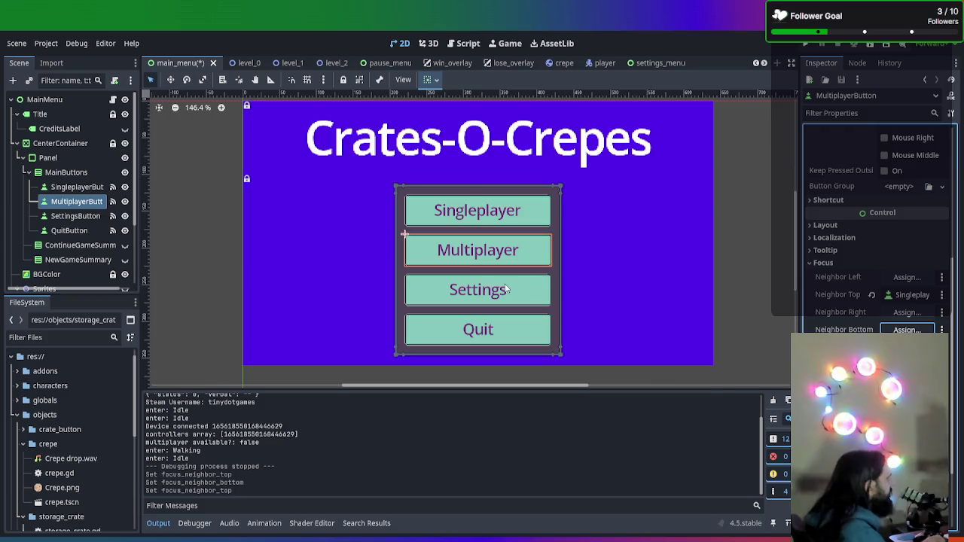
left_click(486, 278)
left_click(58, 215)
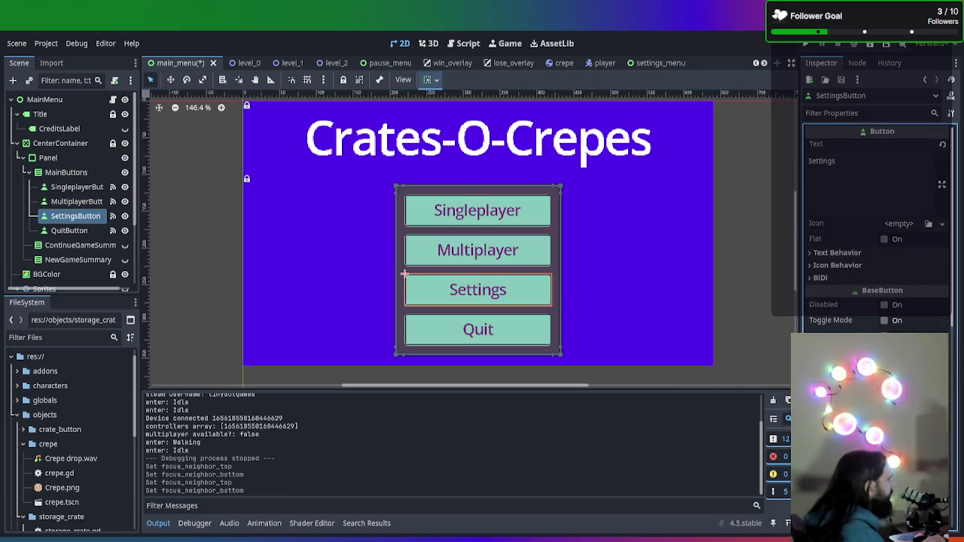
- Set SettingsButton's Neighbor Top to MultiplayerButton and Neighbor Bottom to QuitButton
scroll(877, 226, "down", 5)
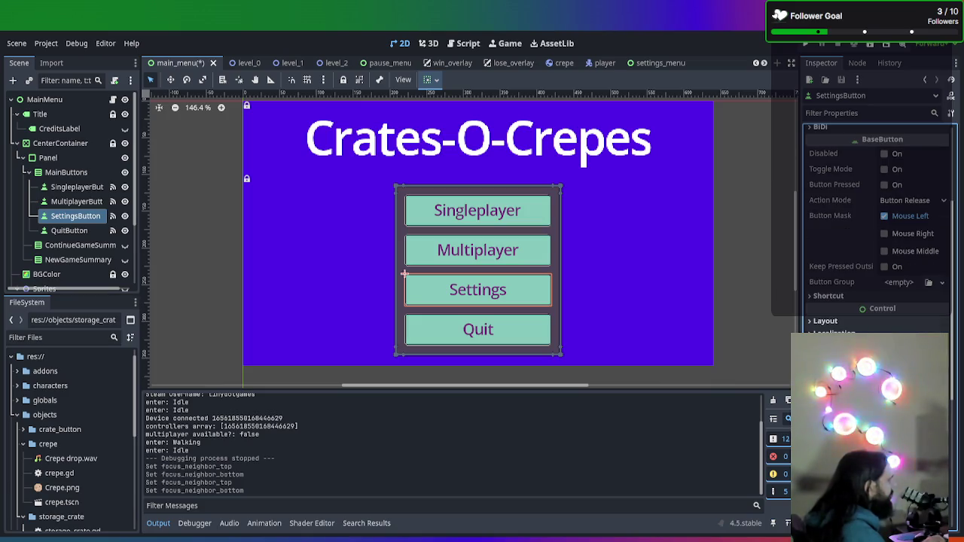
left_click(499, 260)
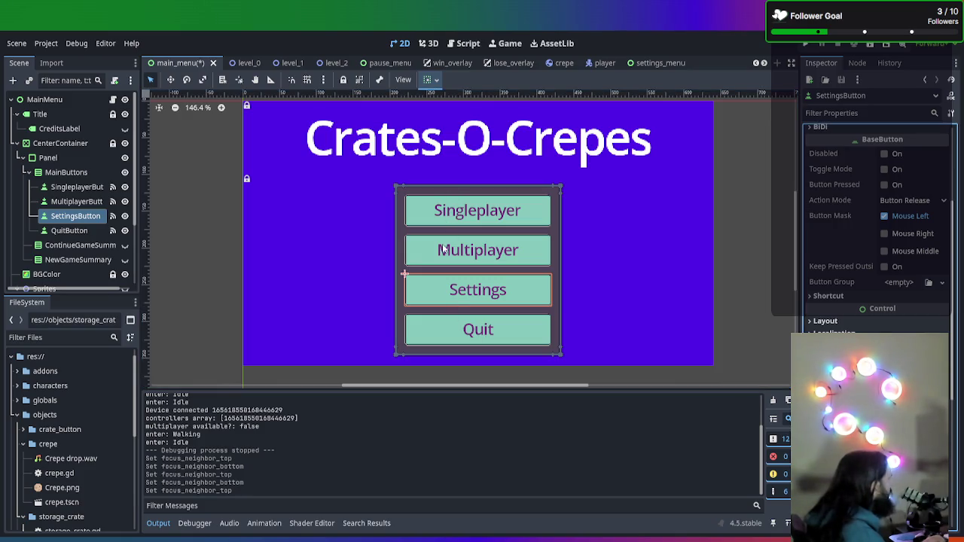
left_click(477, 300)
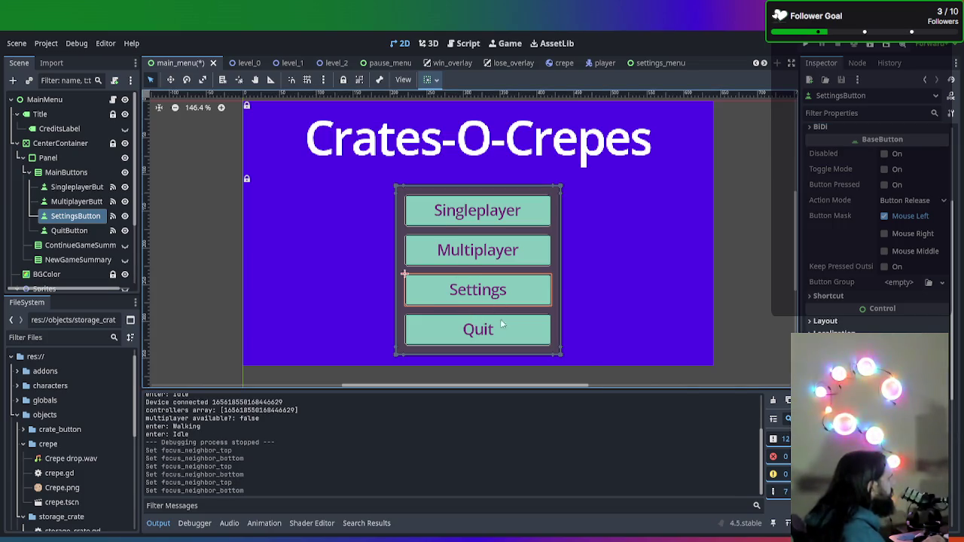
left_click(77, 233)
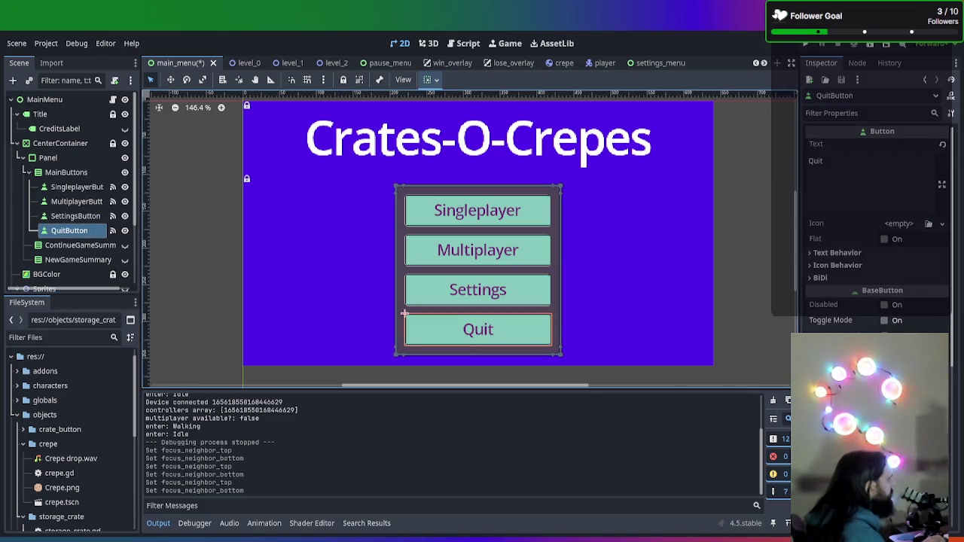
scroll(878, 226, "down", 5)
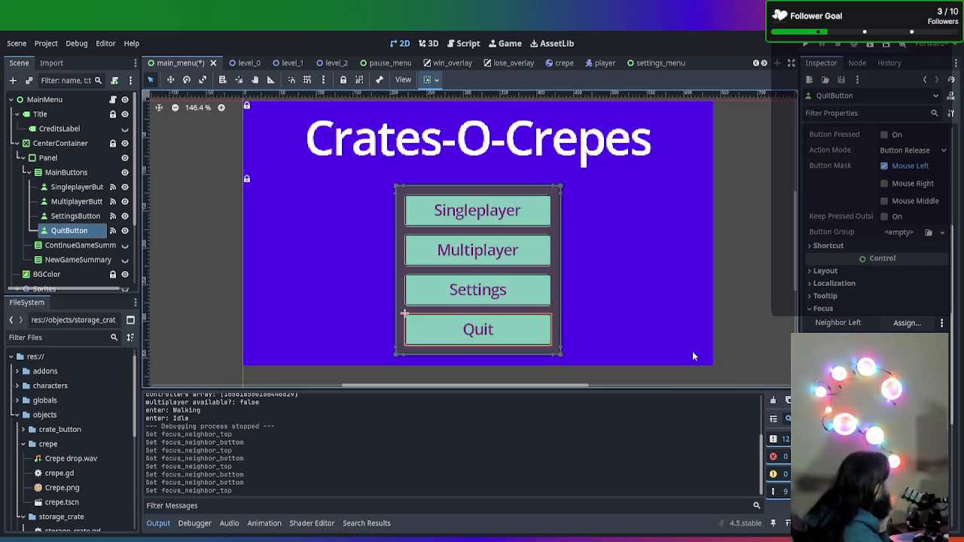
- Save the main_menu scene, test-run the project, stop it, and open main_menu.gd
key("ctrl+s")
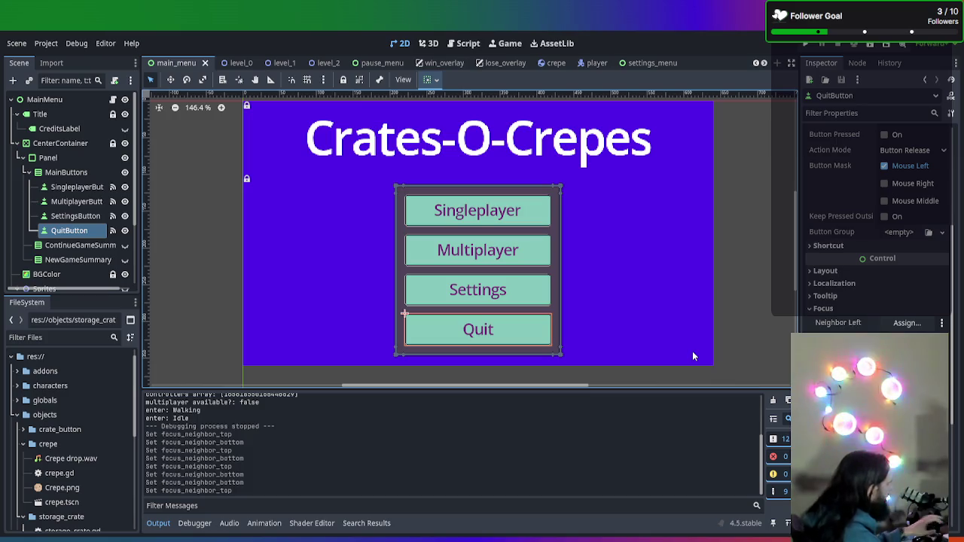
key("F5")
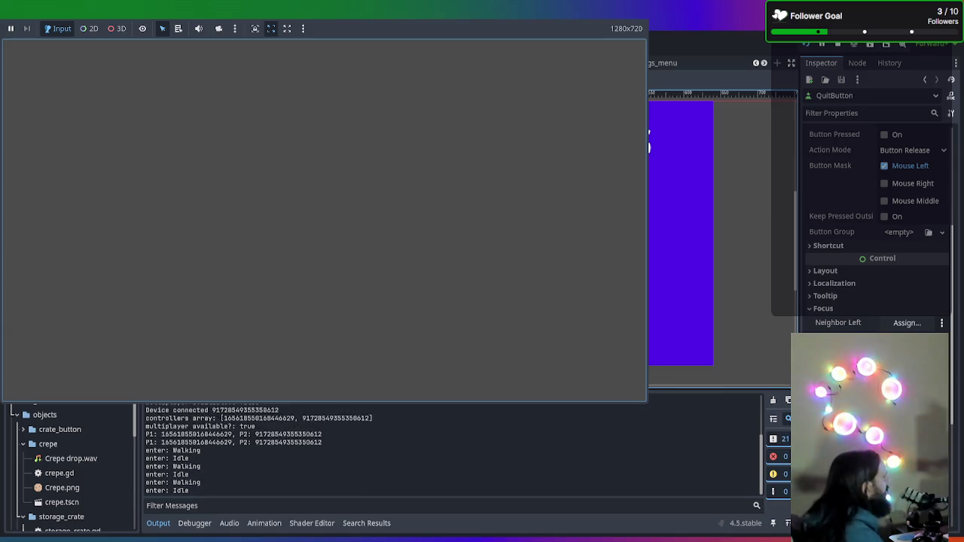
key("F8")
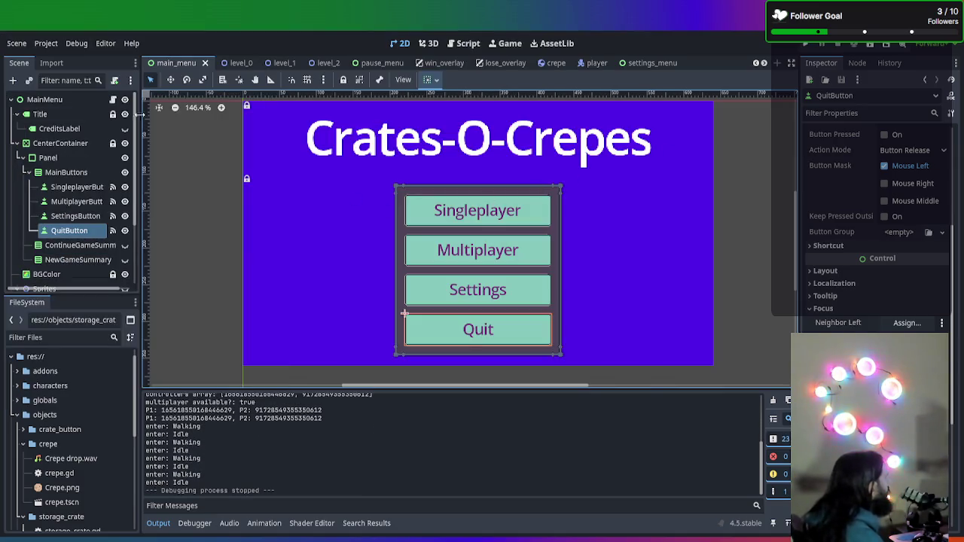
left_click(113, 100)
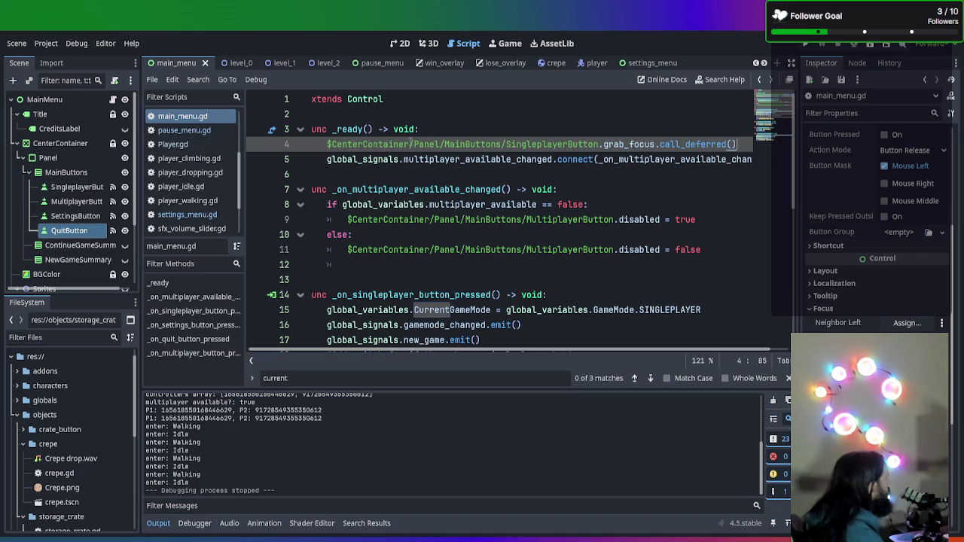
- Inspect SingleplayerButton's Focus neighbours, then test-run the game again and stop it
left_click(362, 144)
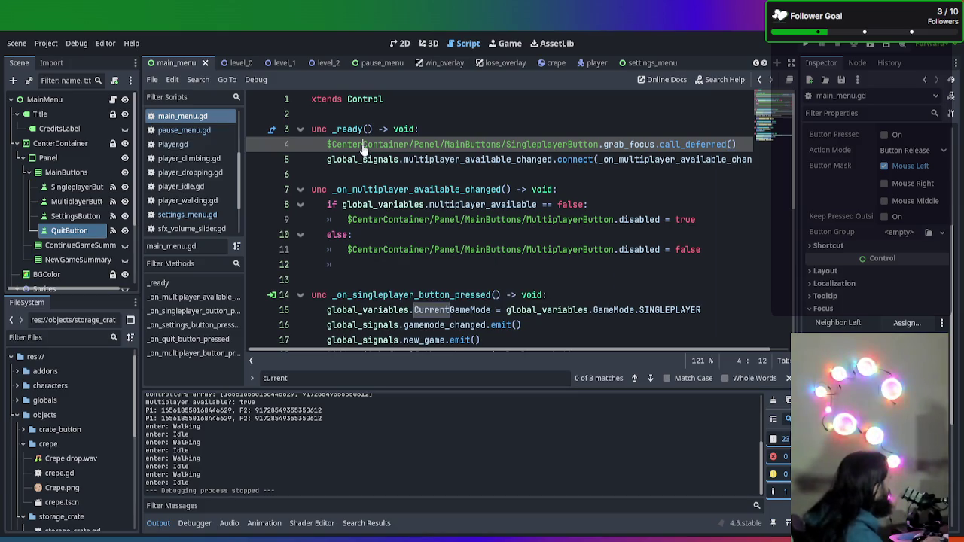
key("Left")
key("Left")
key("Left")
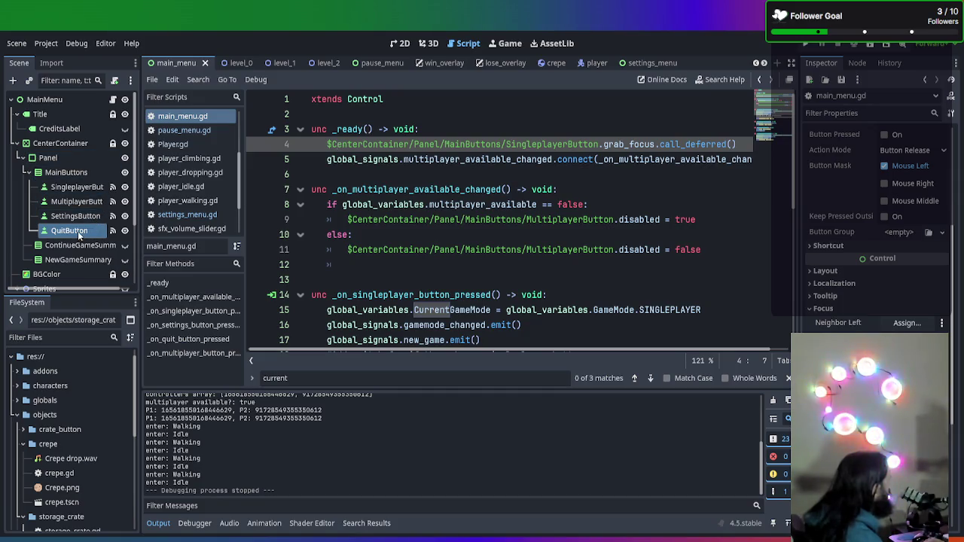
left_click(80, 190)
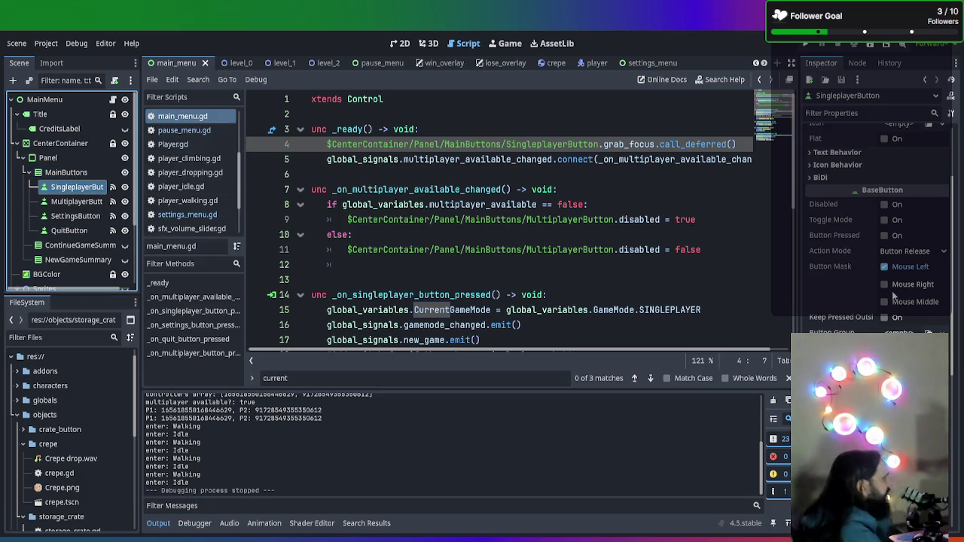
scroll(892, 292, "down", 5)
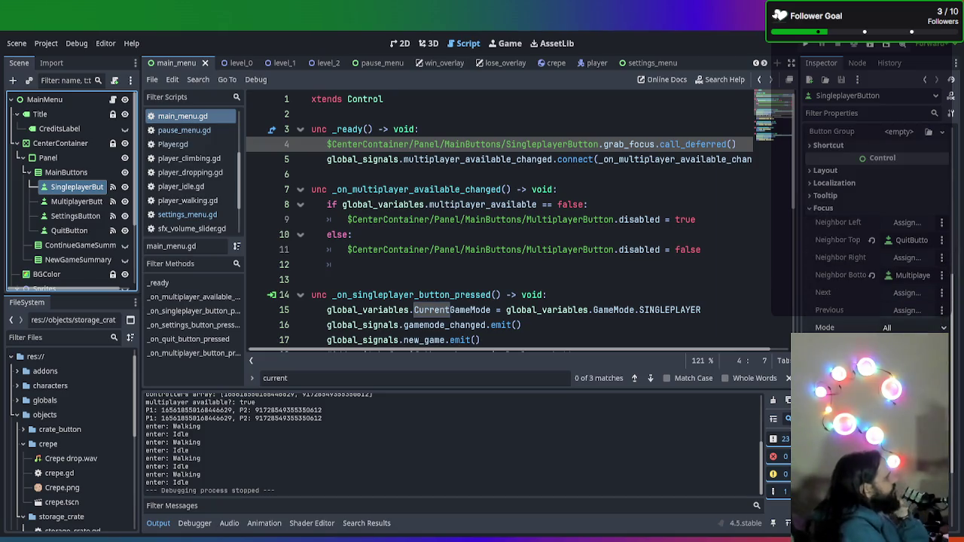
scroll(892, 291, "down", 3)
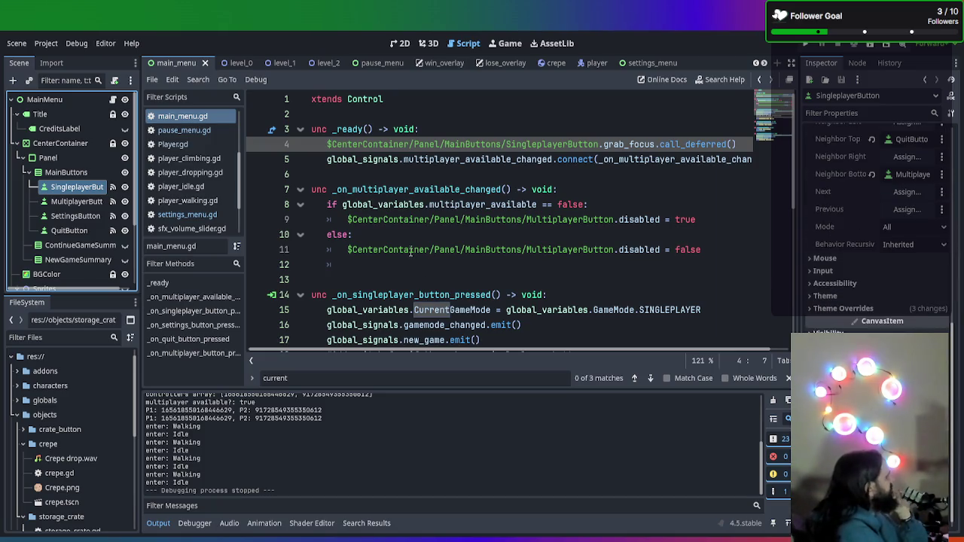
key("F5")
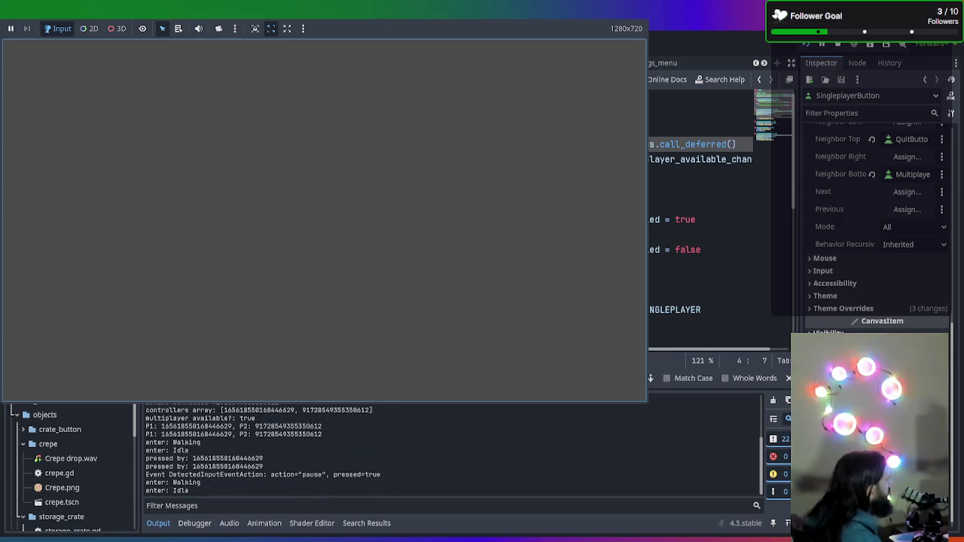
key("F8")
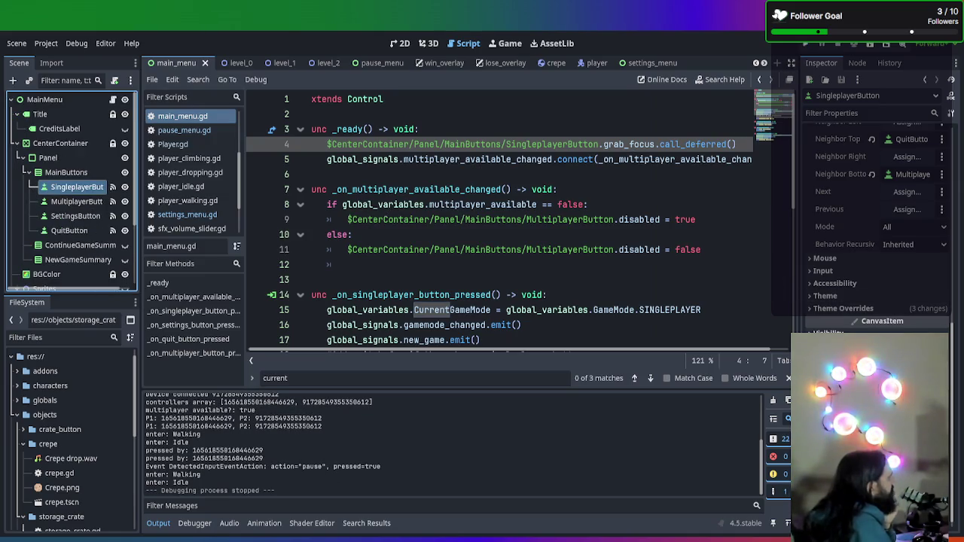
scroll(877, 226, "down", 1)
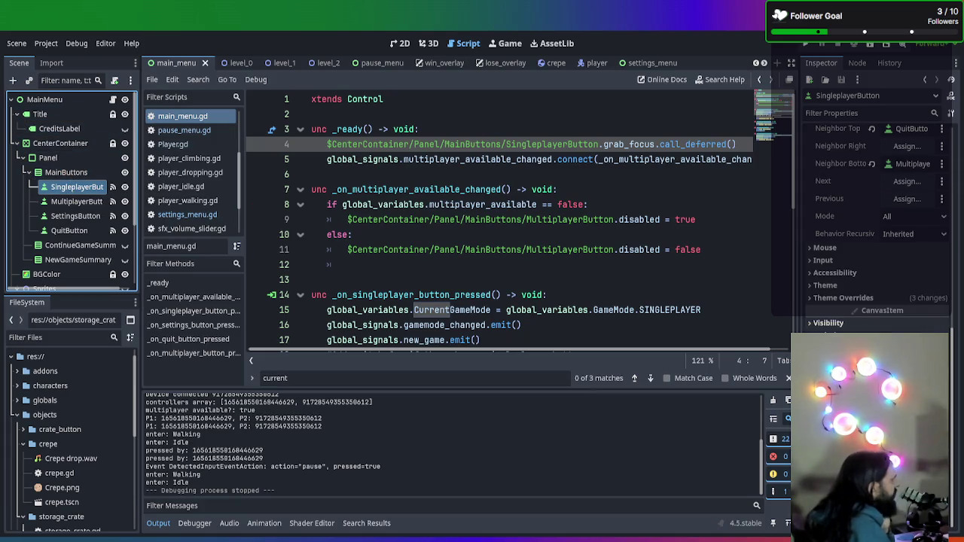
scroll(845, 245, "up", 10)
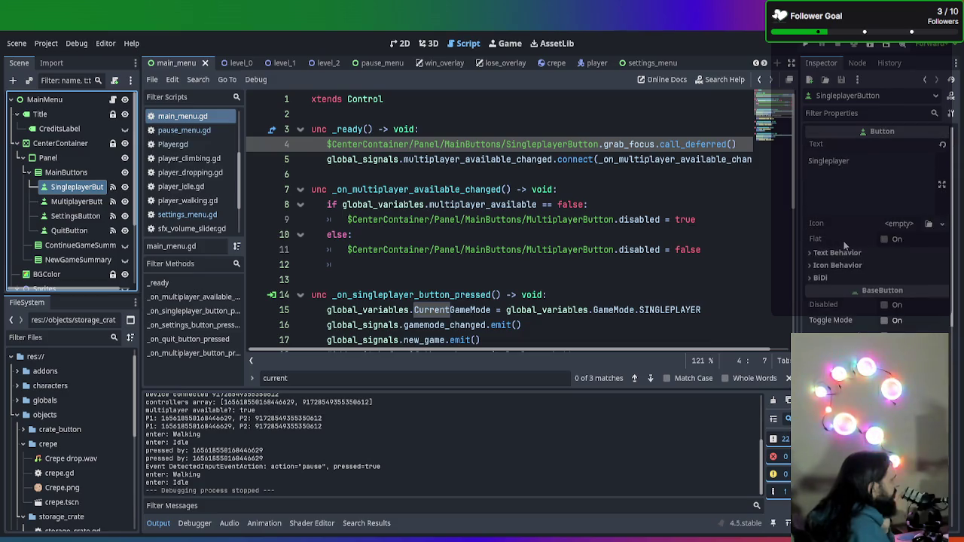
- Filter the Inspector by 'focus' and review SingleplayerButton's focus neighbours and theme overrides
left_click(63, 172)
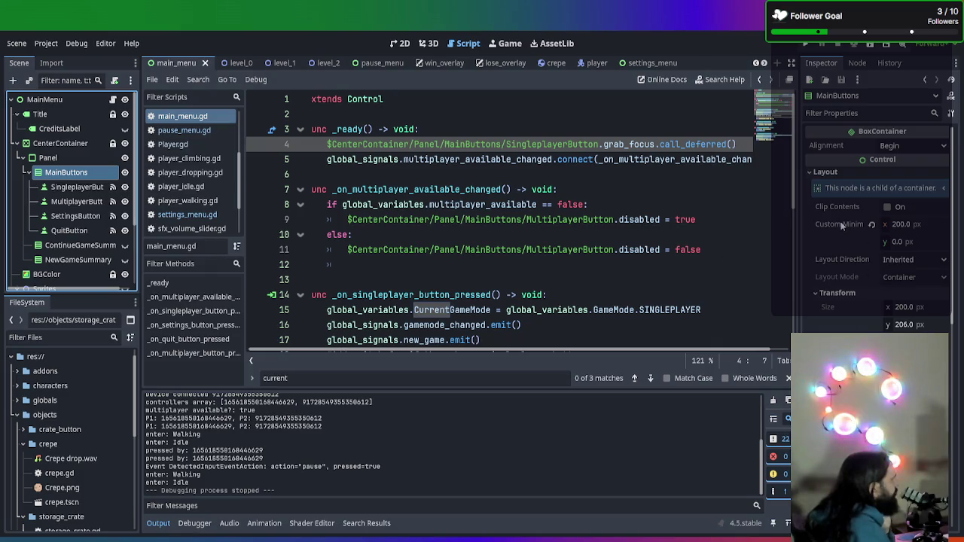
left_click(865, 112)
type("fo")
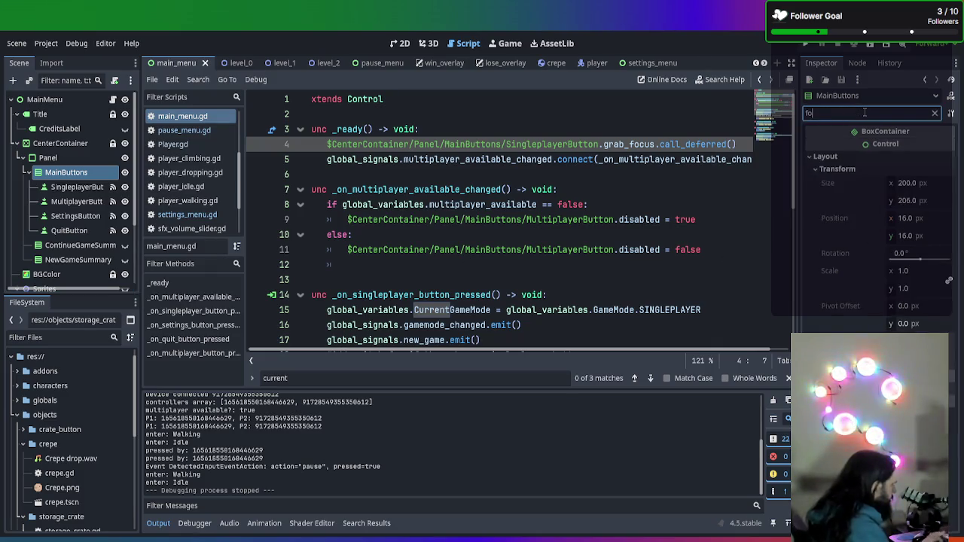
type("cus")
left_click(812, 156)
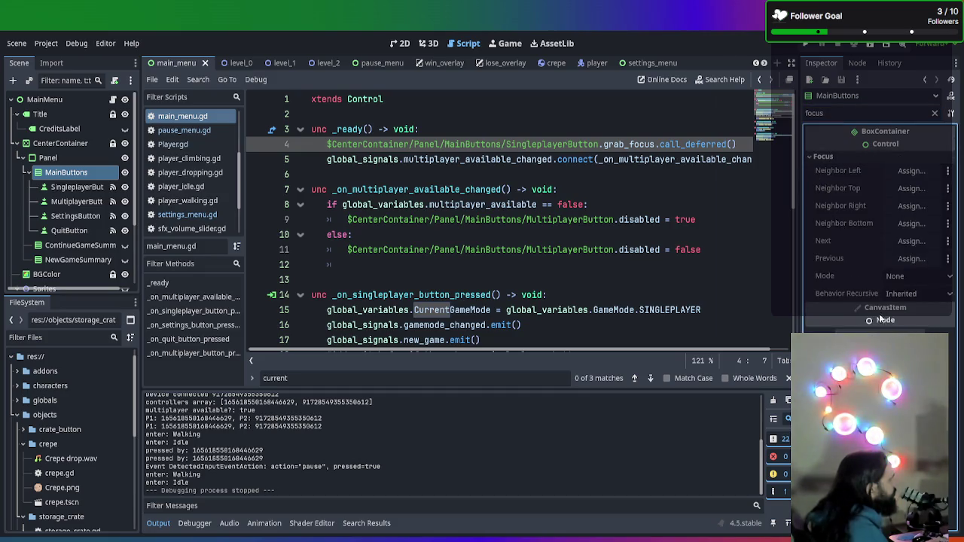
left_click(67, 187)
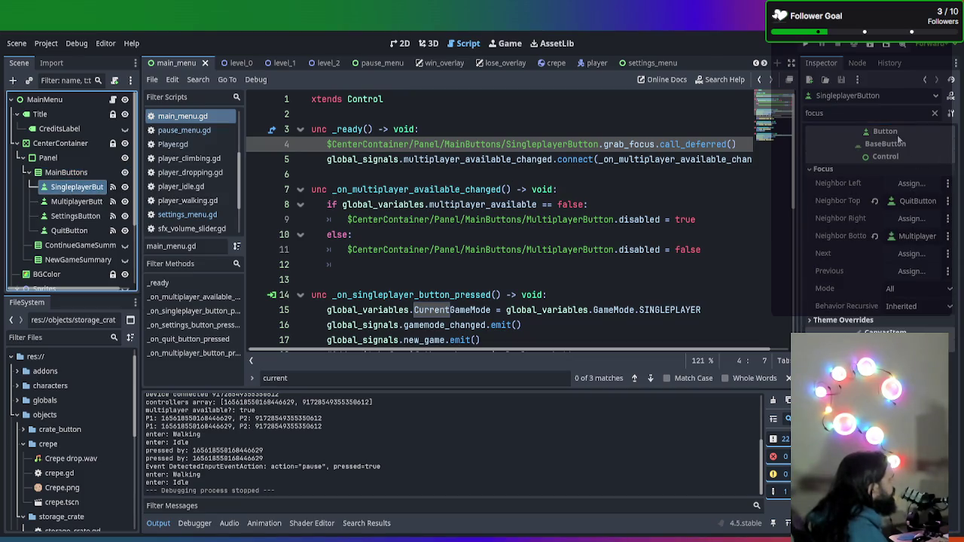
left_click(819, 321)
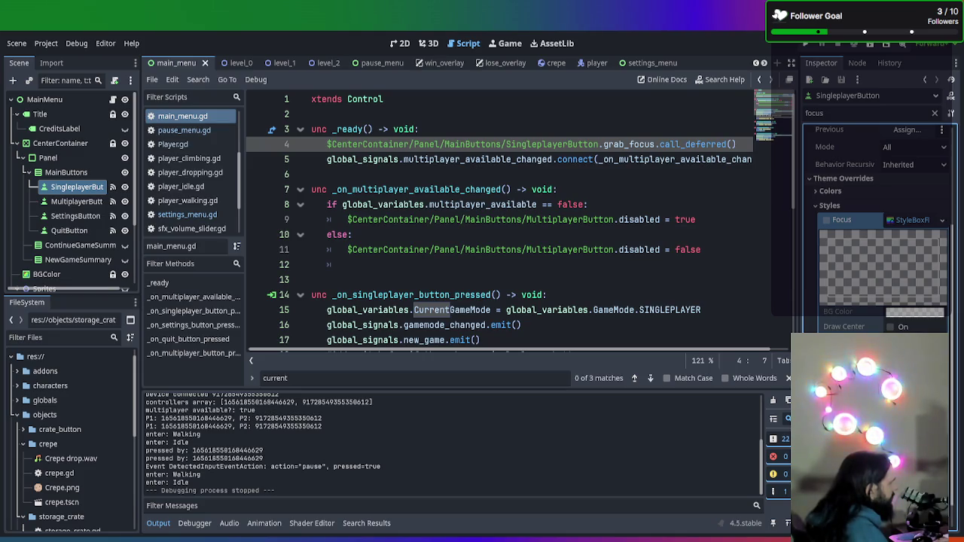
left_click(912, 220)
- Change the Inspector filter to 'mous' and expand SingleplayerButton's Mouse settings
scroll(907, 275, "up", 3)
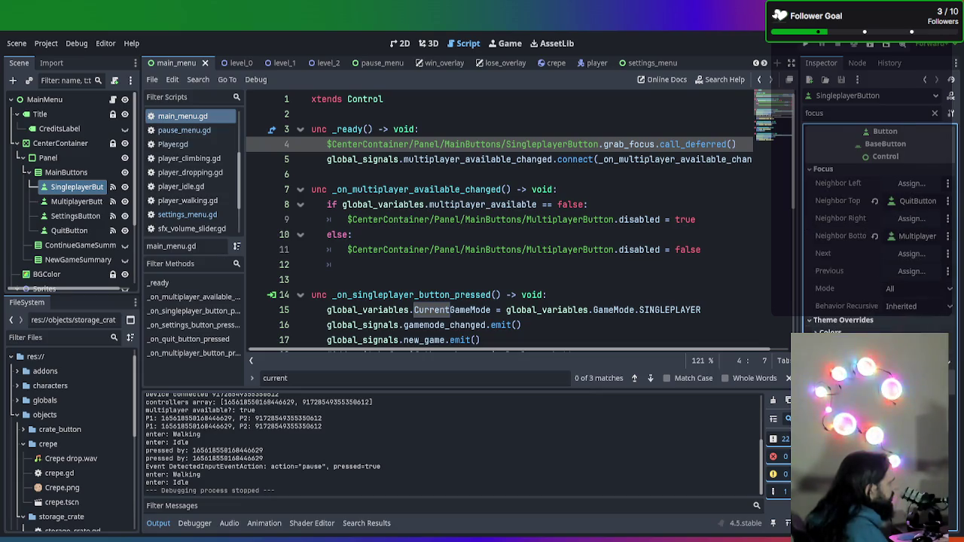
scroll(878, 249, "down", 3)
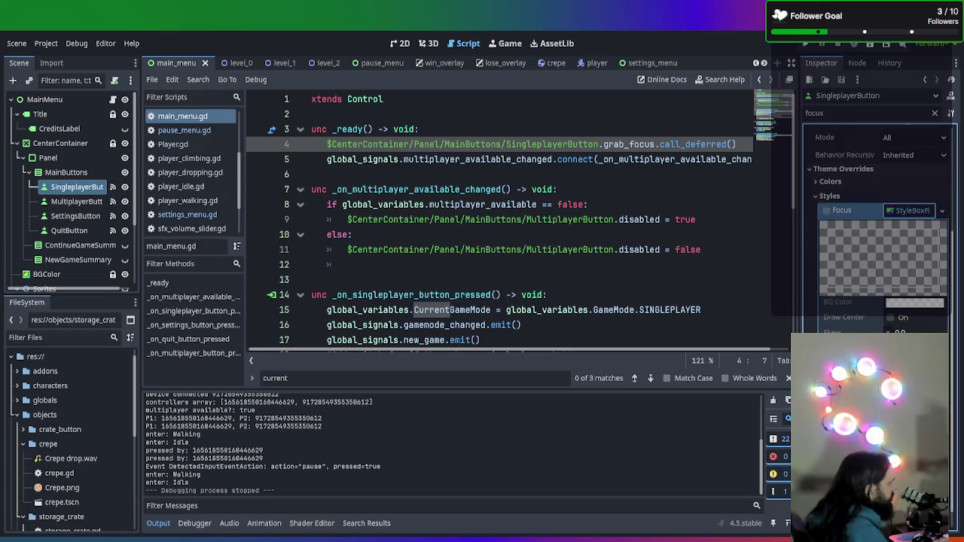
scroll(881, 226, "down", 1)
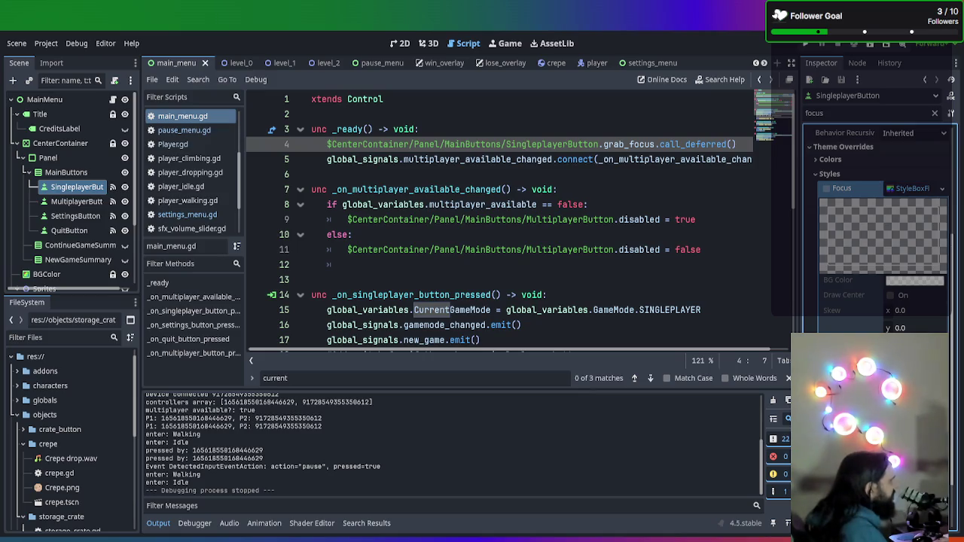
scroll(881, 226, "down", 3)
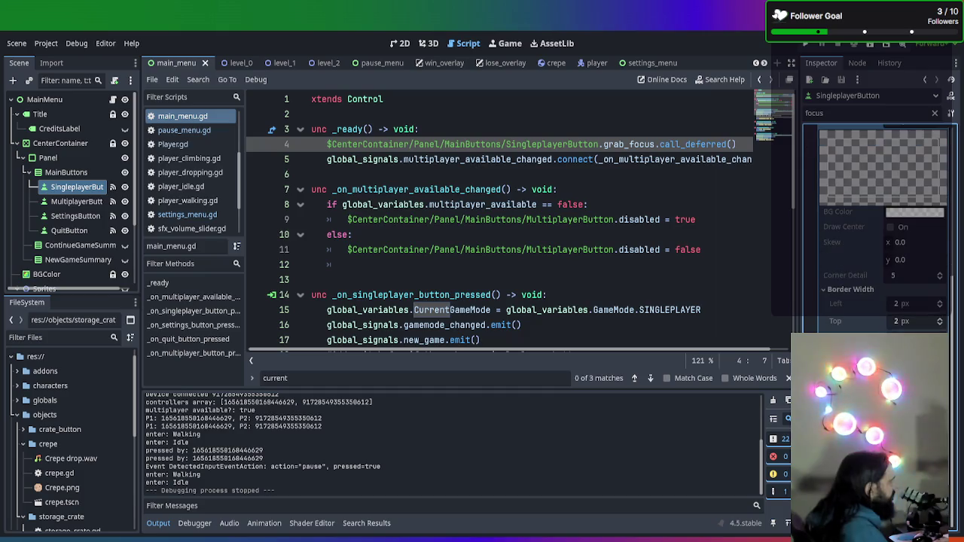
scroll(840, 264, "up", 5)
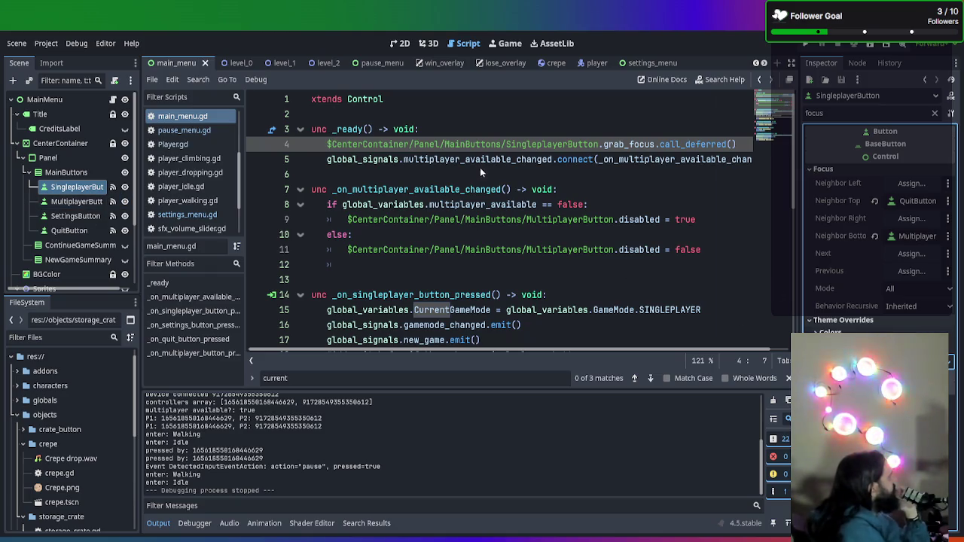
double_click(839, 114)
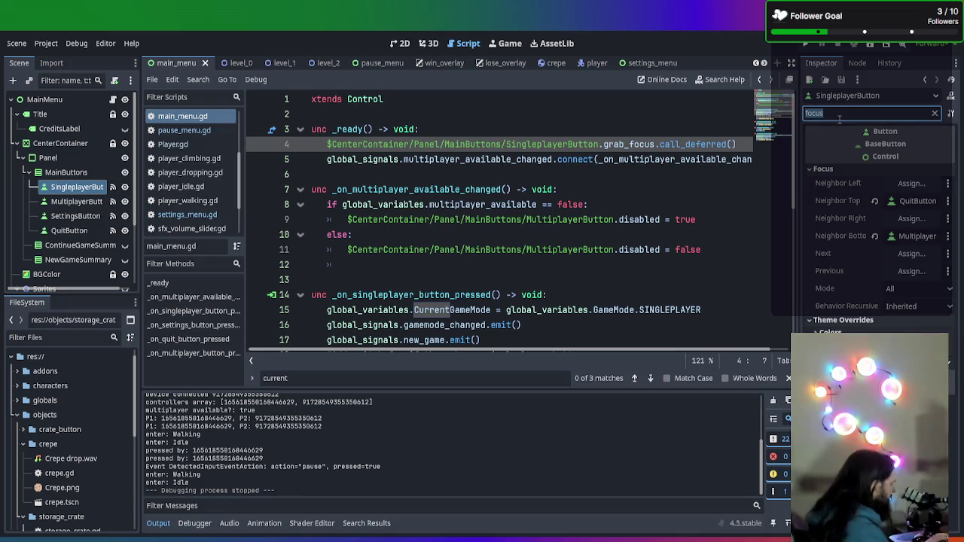
type("mous")
left_click(838, 168)
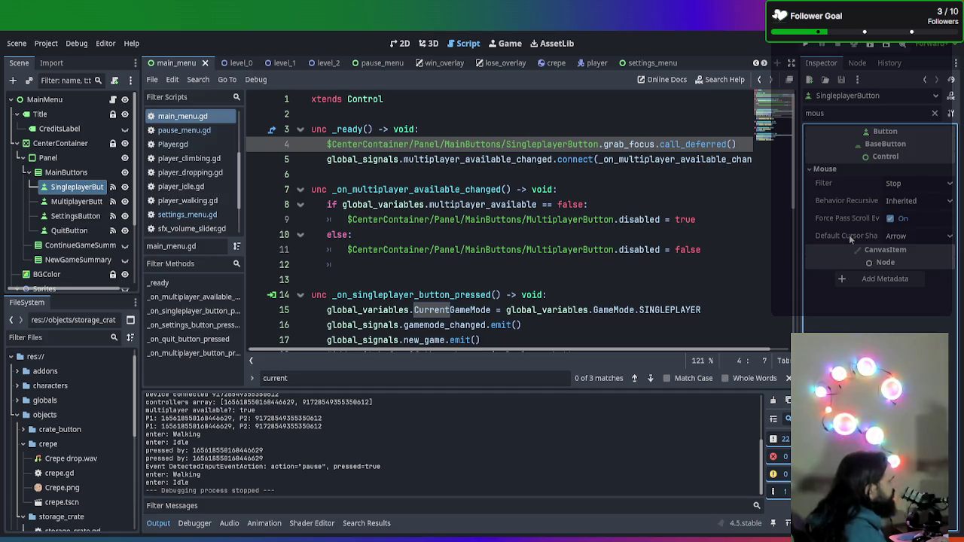
- Re-filter SingleplayerButton's Inspector properties to 'focus', showing QuitButton as top and MultiplayerButton as bottom neighbor
left_click(832, 169)
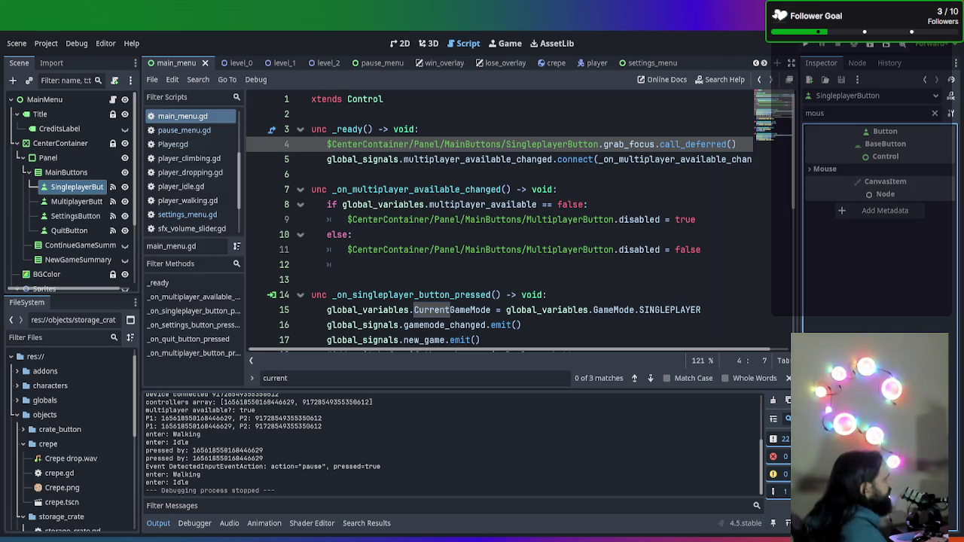
left_click(809, 168)
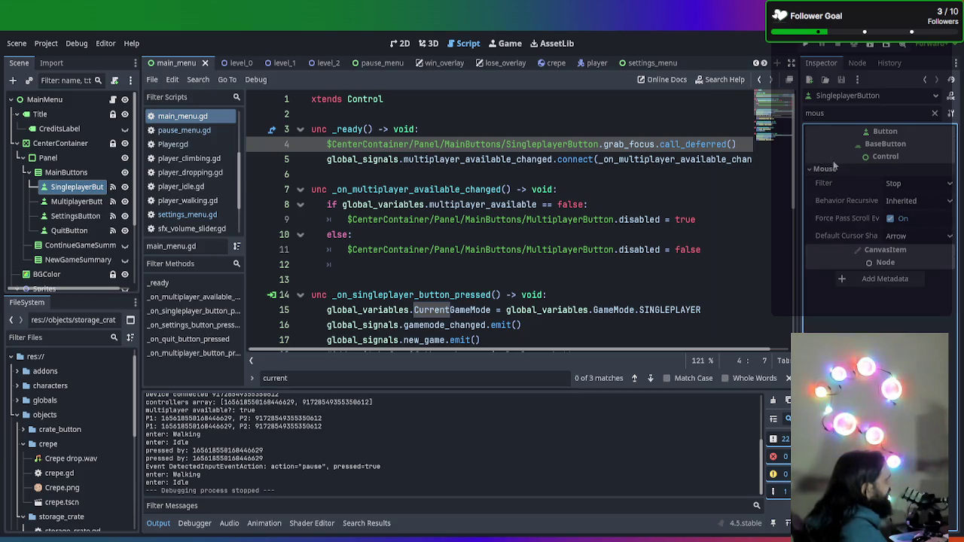
left_click(935, 114)
type("focus")
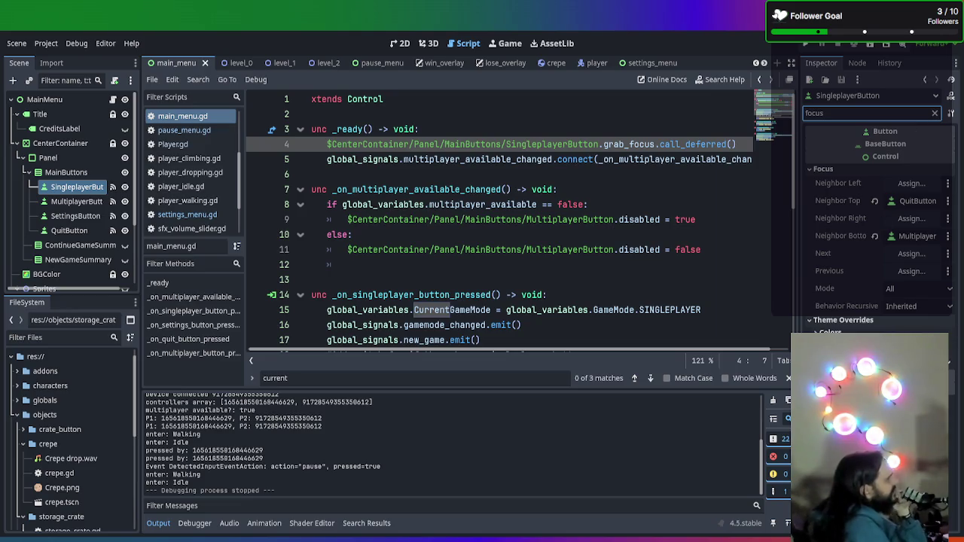
- Give SingleplayerButton's Focus style override 6 px border widths, then test-run the game
key("Tab")
scroll(878, 226, "down", 10)
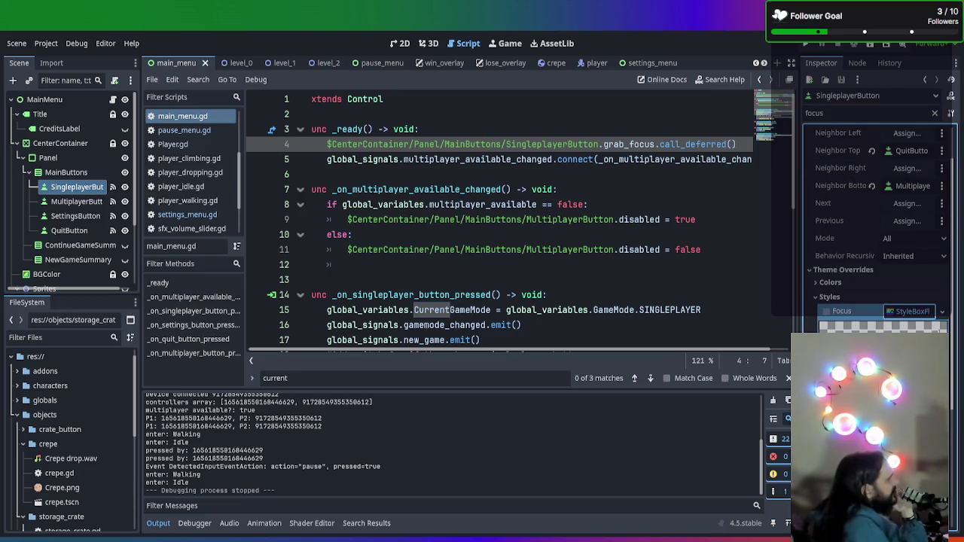
scroll(877, 226, "up", 10)
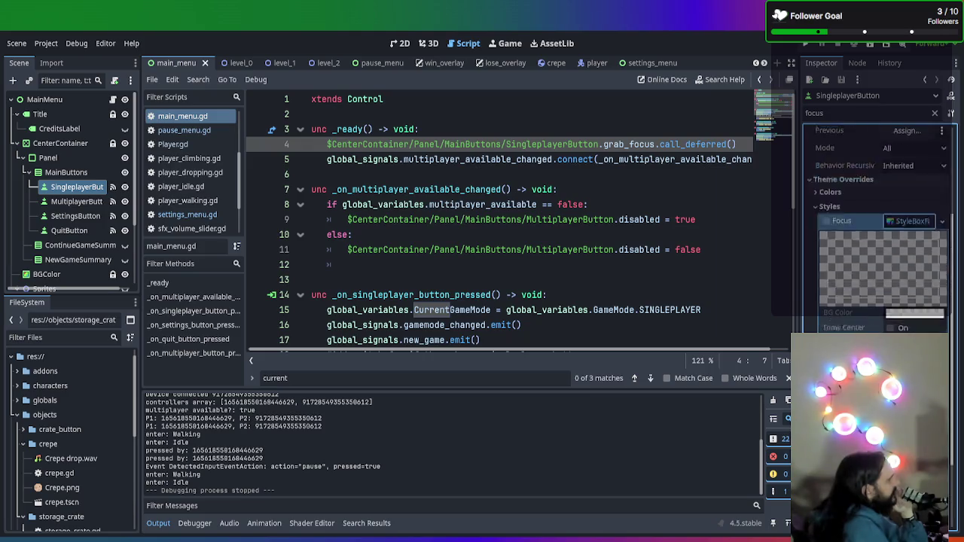
left_click(909, 322)
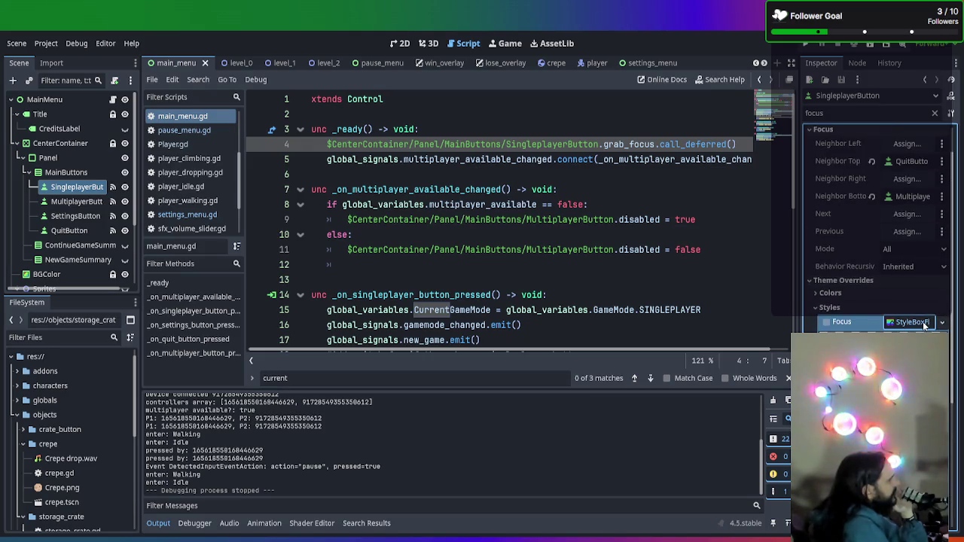
left_click(837, 324)
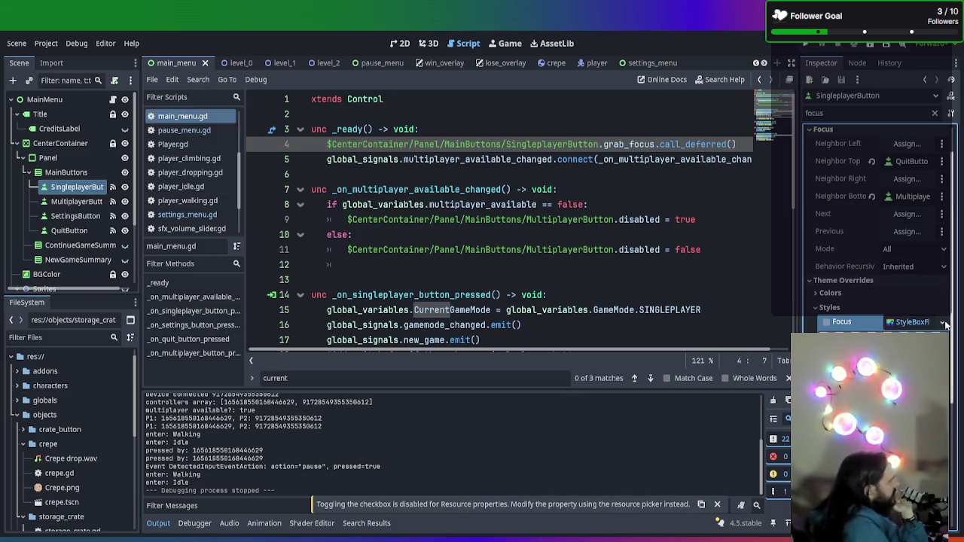
scroll(948, 362, "up", 2)
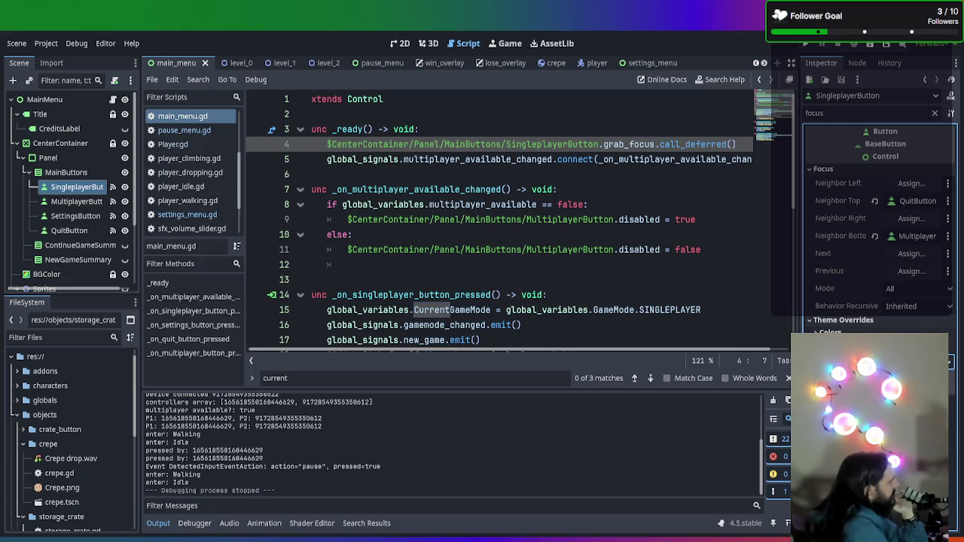
scroll(953, 234, "down", 5)
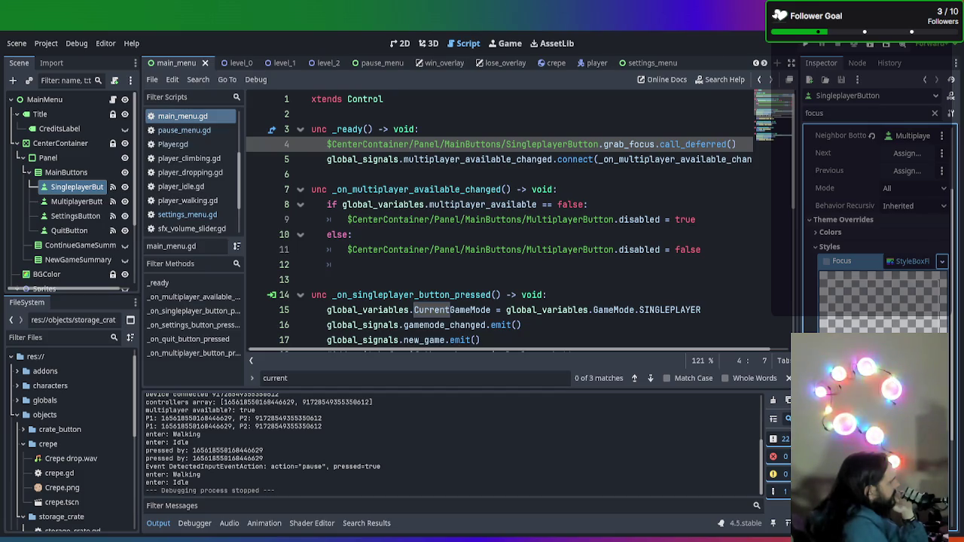
scroll(878, 234, "down", 3)
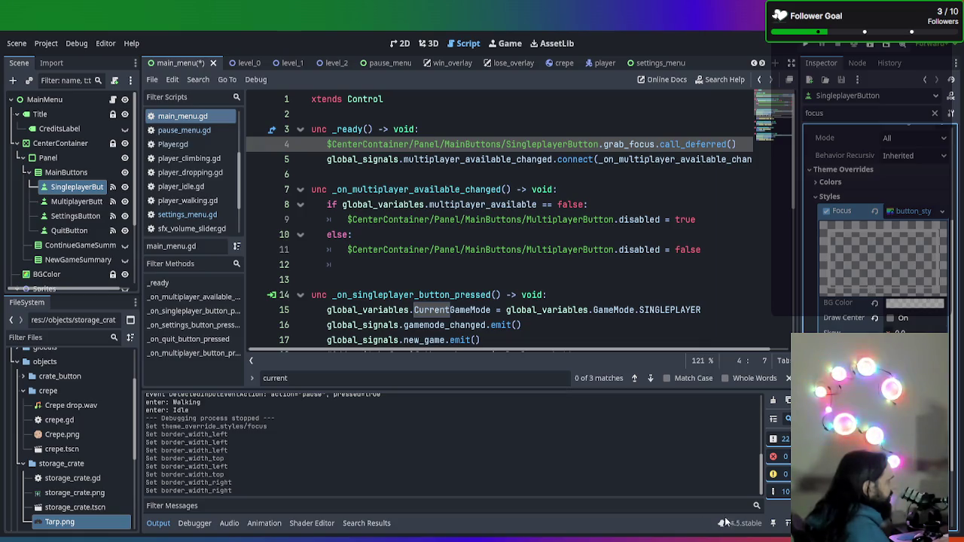
scroll(870, 289, "down", 3)
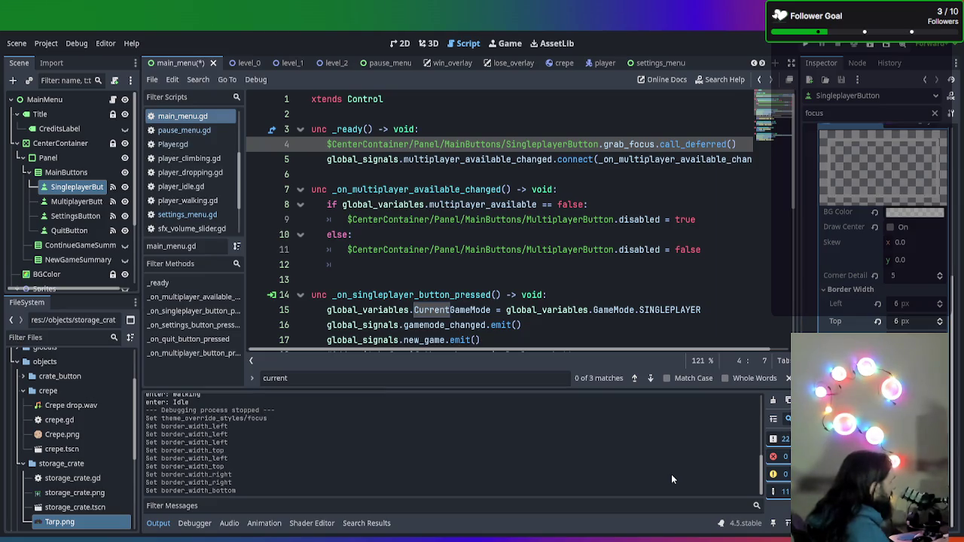
key("F5")
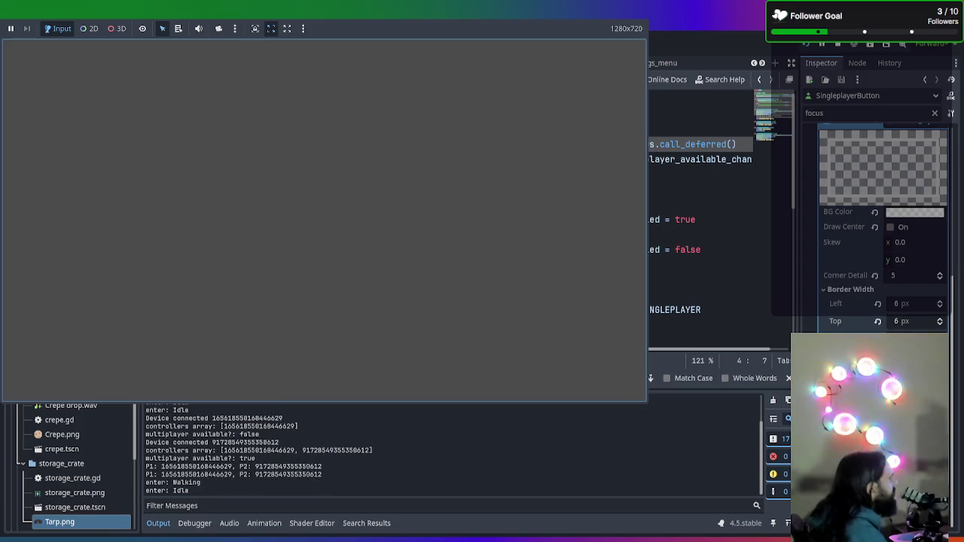
- Press the focused Singleplayer button in the running game, stop it, and return to the 2D view
key("Return")
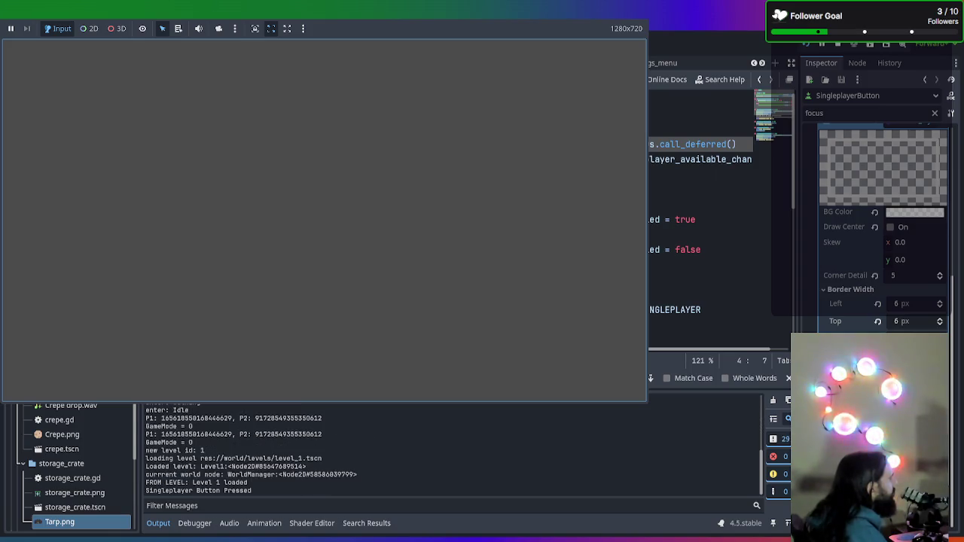
key("F8")
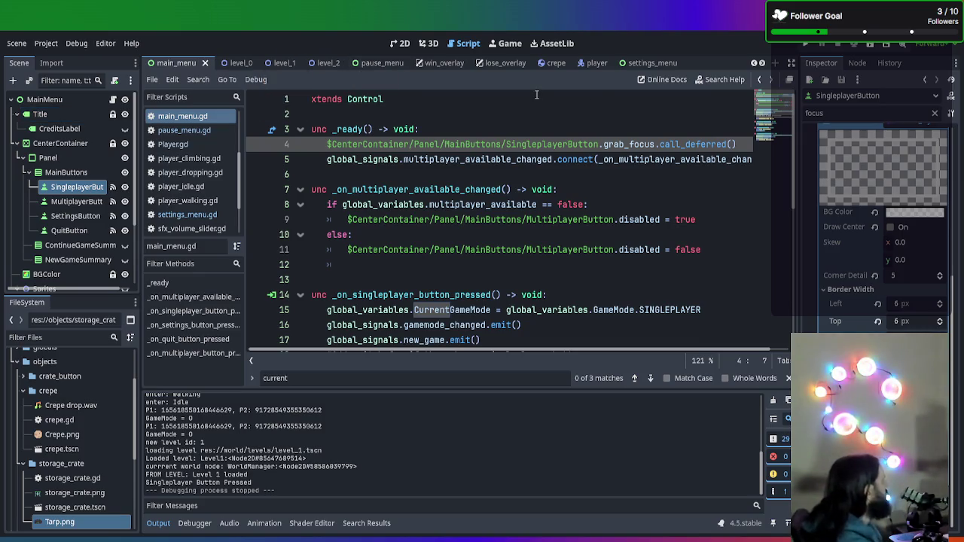
left_click(393, 47)
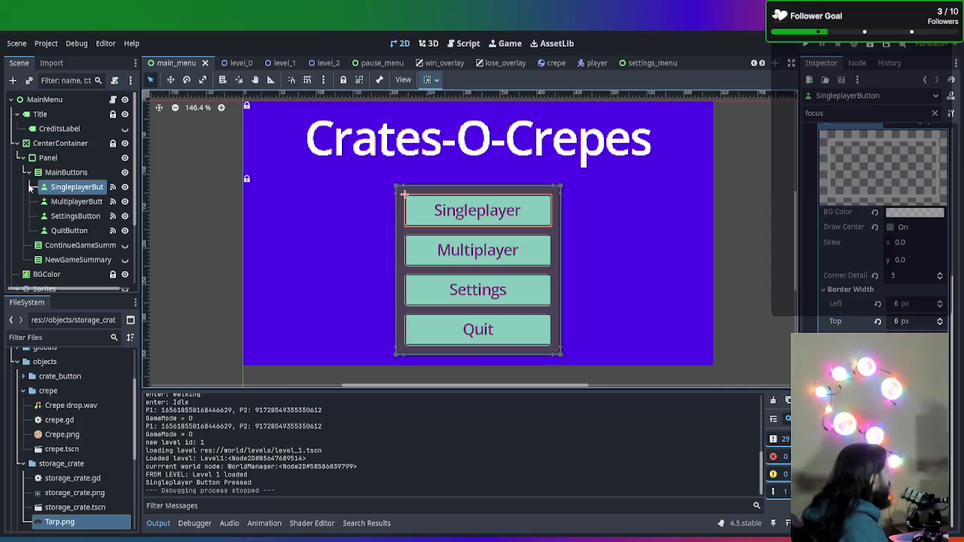
- Open the game_manager scene and clear the Inspector property filter
mouse_move(542, 56)
left_mouse_down()
mouse_move(475, 79)
mouse_move(317, 65)
mouse_move(193, 68)
left_mouse_up()
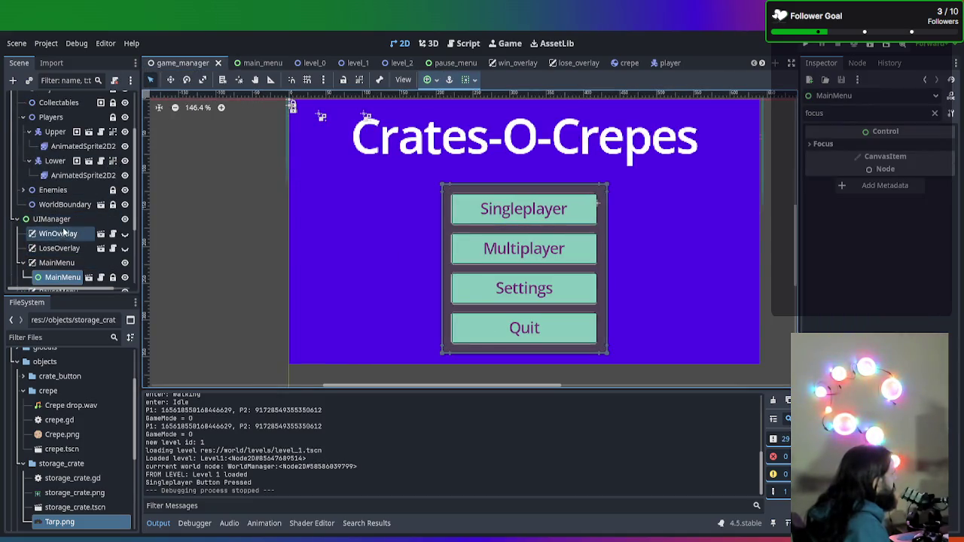
left_click(64, 220)
left_click(62, 275)
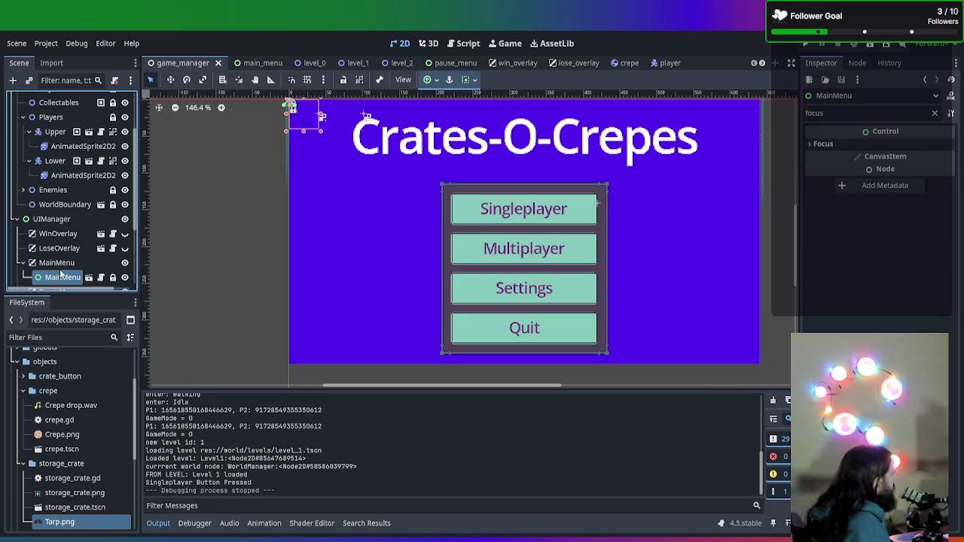
scroll(62, 275, "down", 2)
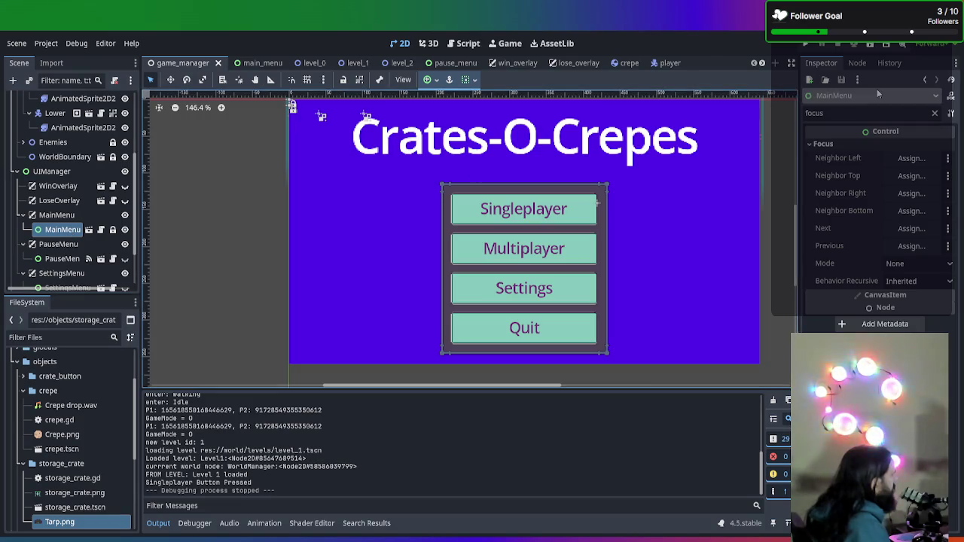
left_click(925, 81)
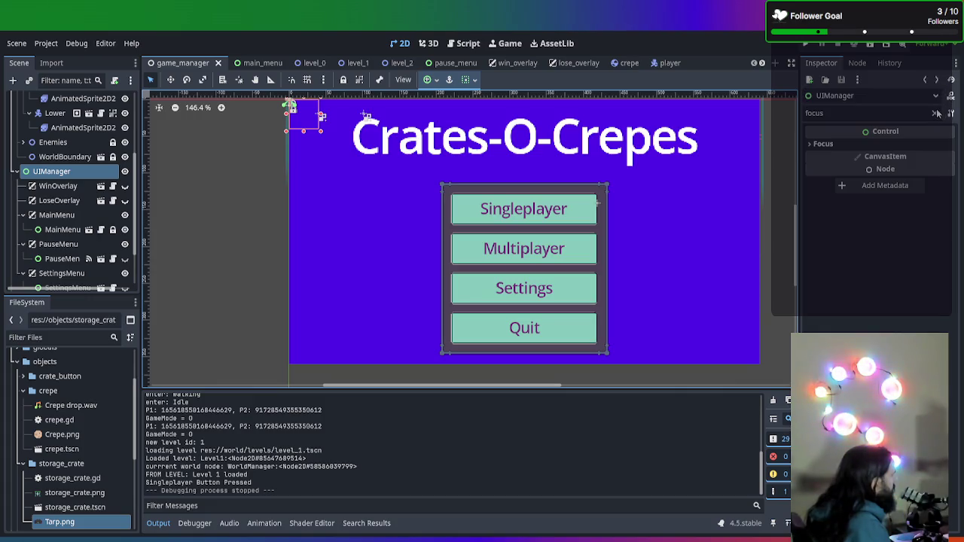
left_click(935, 114)
- Delete the nested MainMenu instance under the UIManager's MainMenu layer
left_click(86, 217)
left_click(58, 244)
left_click(62, 274)
left_click(64, 216)
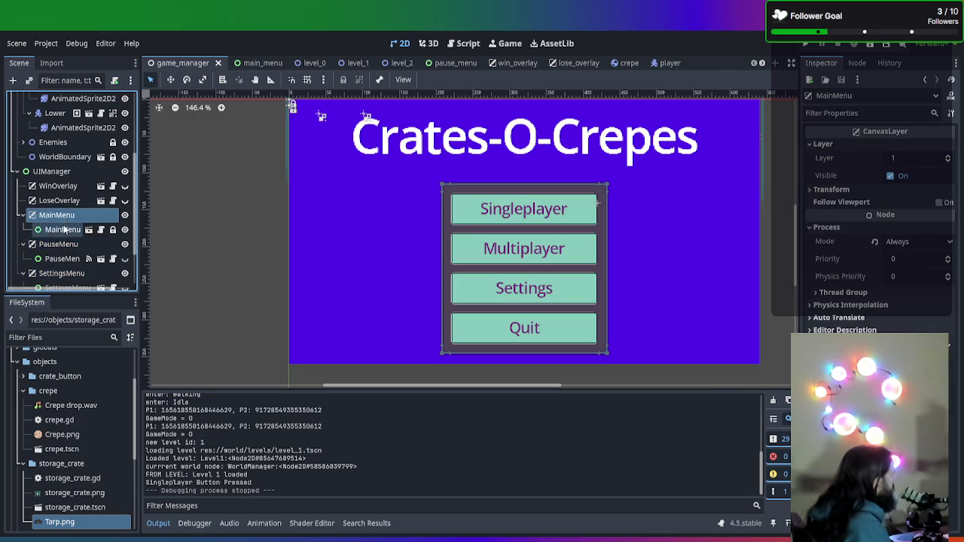
left_click(64, 230)
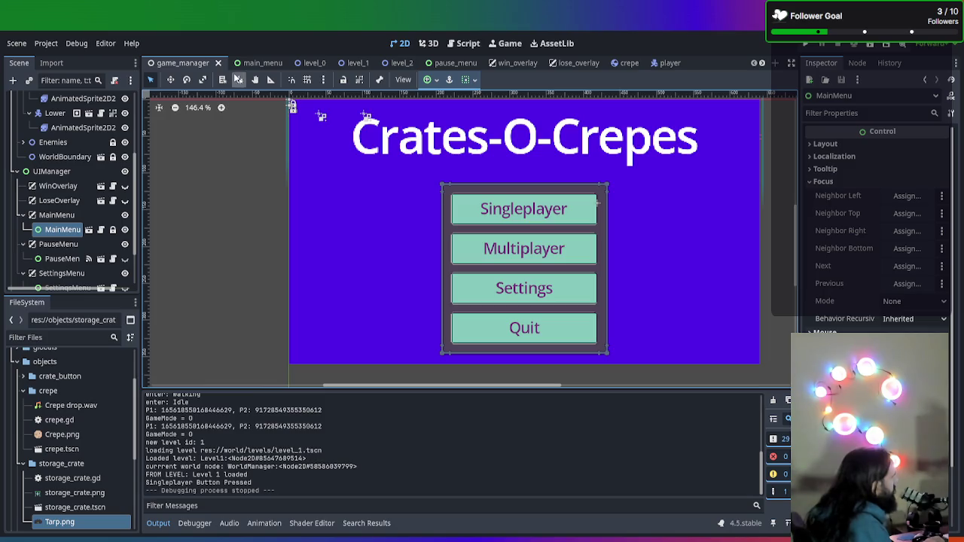
left_click(50, 234)
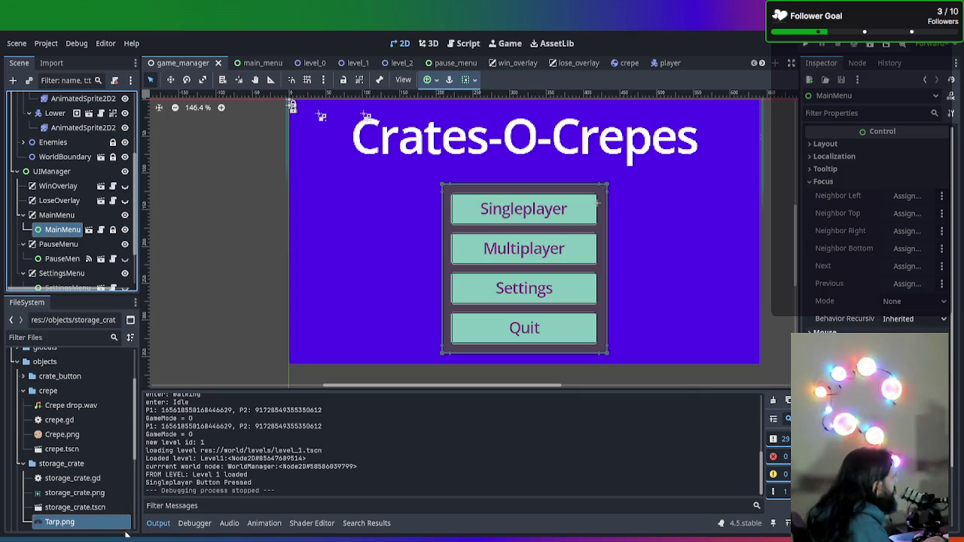
key("Delete")
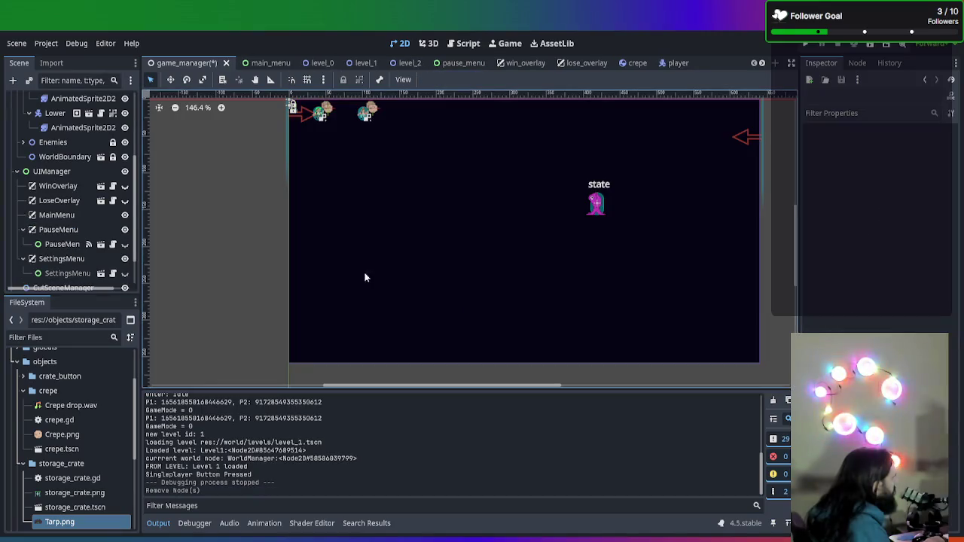
- Instance main_menu.tscn afresh under the MainMenu layer, check its focus settings, and reopen main_menu
left_click(60, 214)
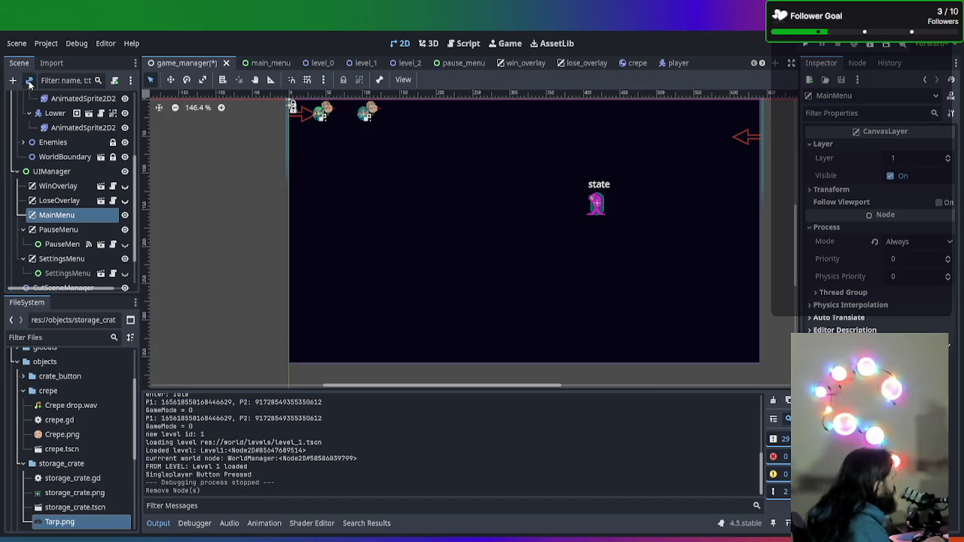
key("ctrl+z")
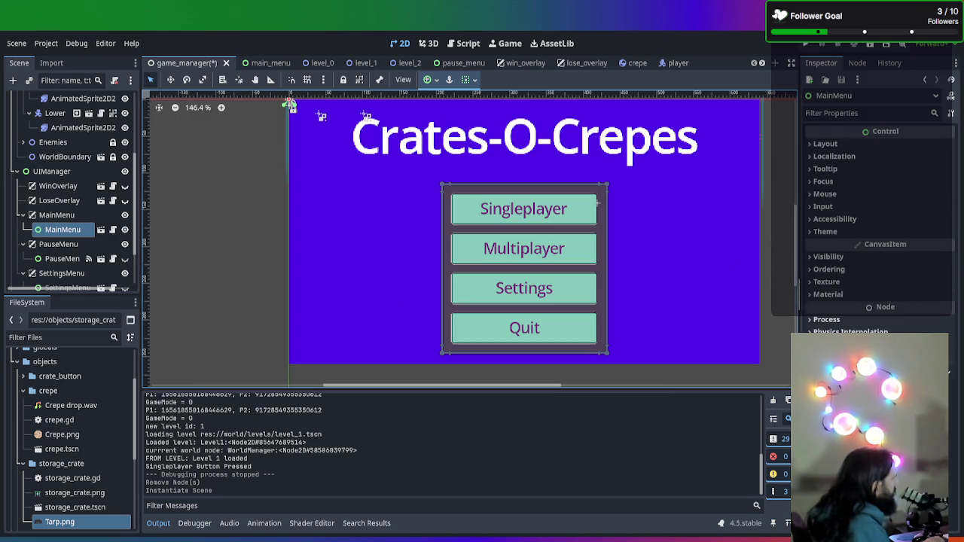
left_click(811, 183)
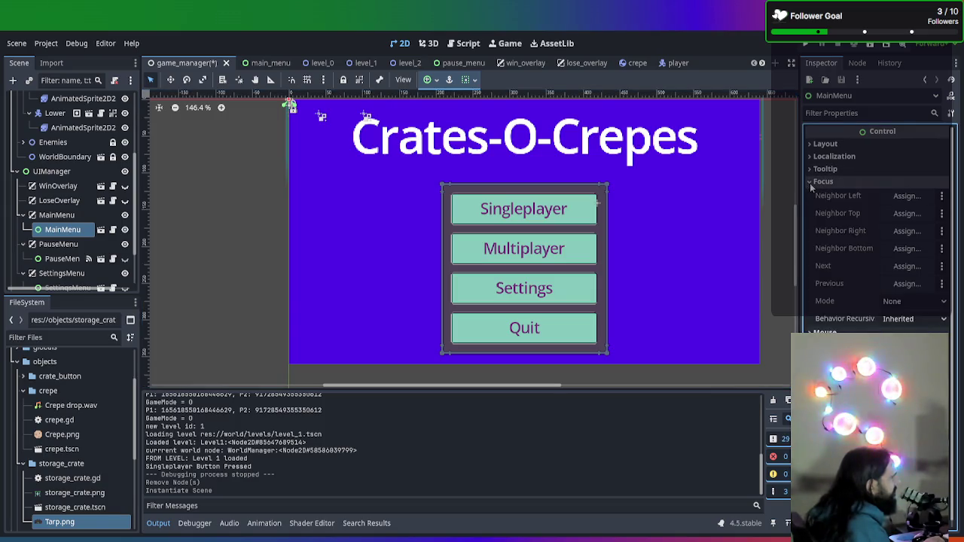
left_click(811, 183)
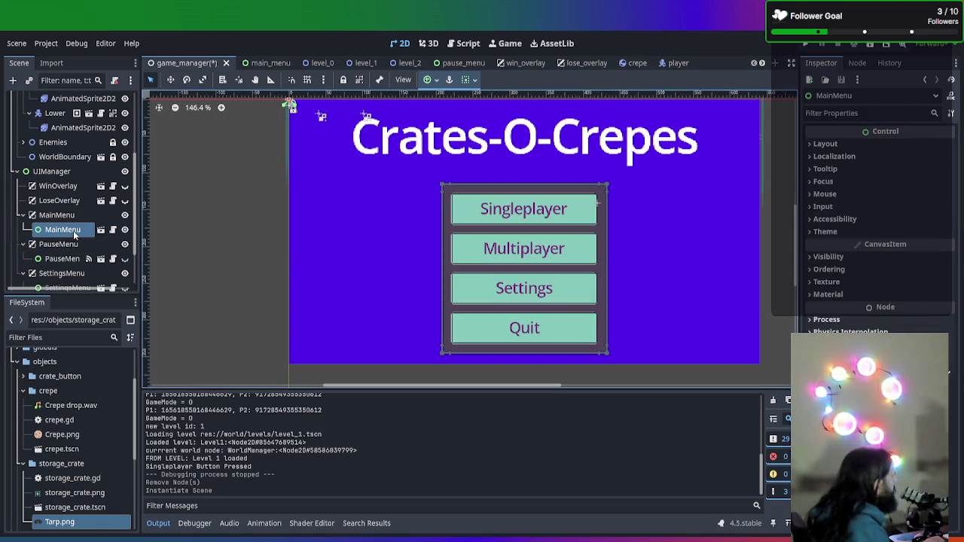
left_click(267, 64)
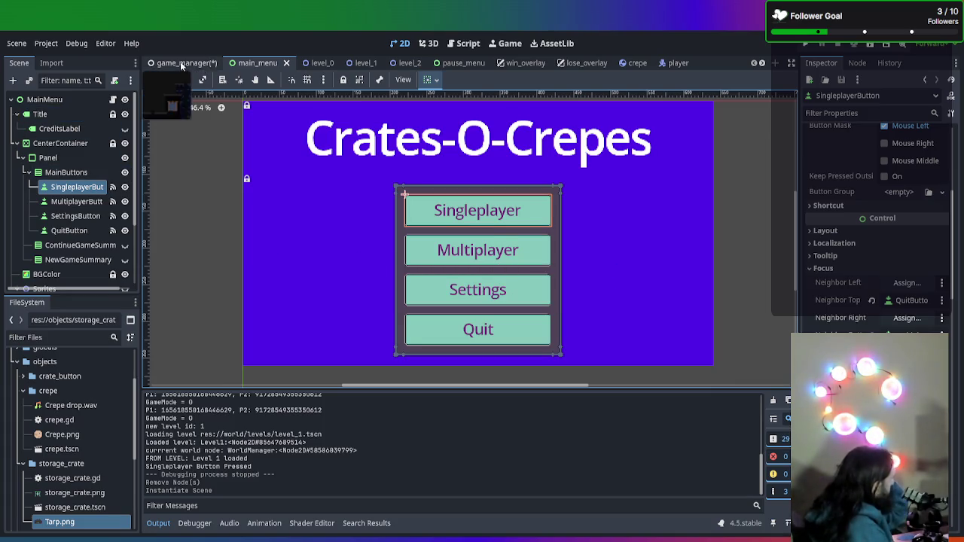
- Test-run the game briefly, stop it, and go back to the game_manager scene
key("F5")
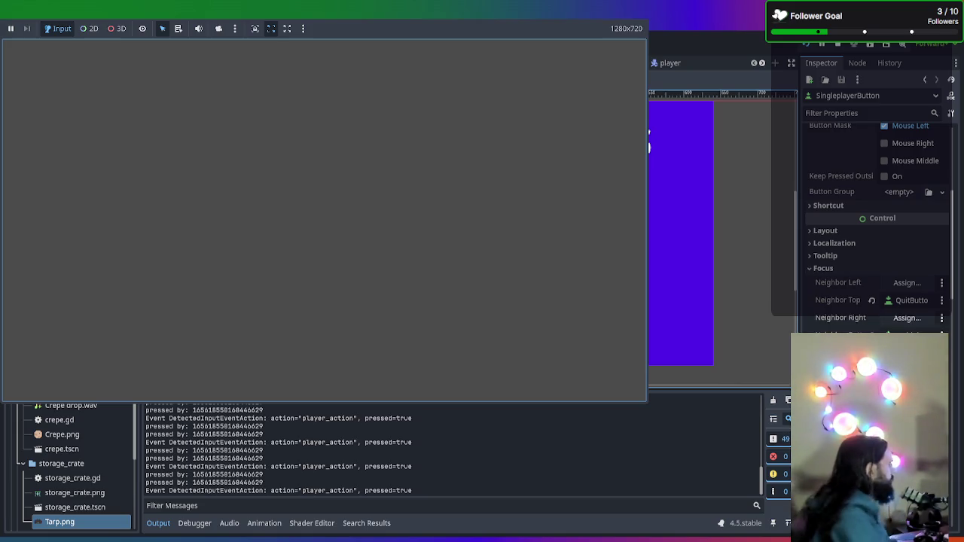
key("F8")
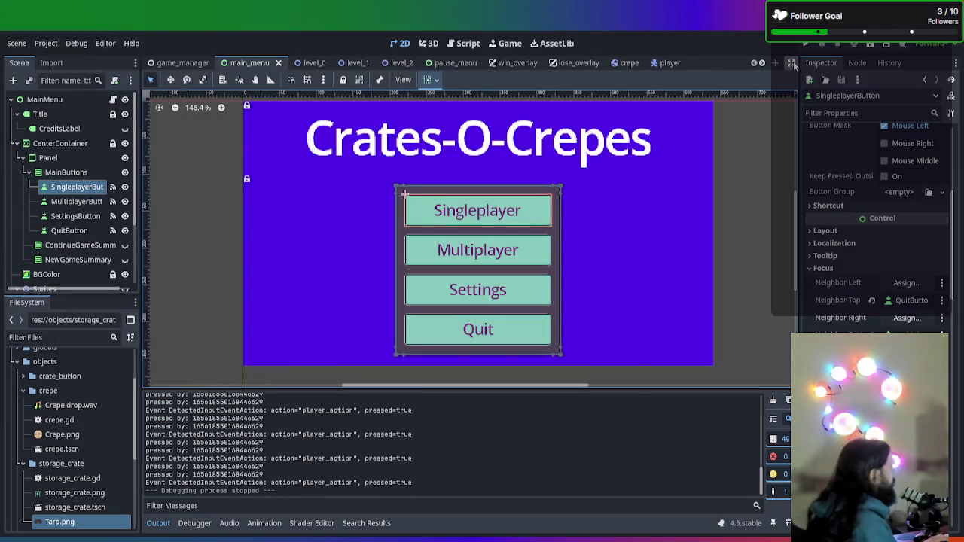
left_click(180, 65)
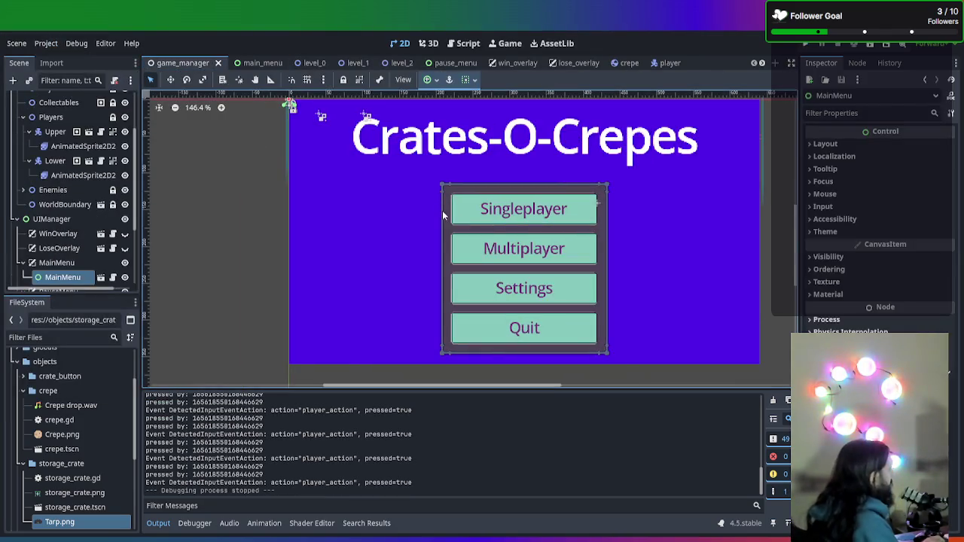
scroll(76, 188, "up", 3)
- Open game_manager.gd from the GameManager root node and look through its code
left_click(52, 99)
left_click(125, 100)
scroll(461, 174, "up", 20)
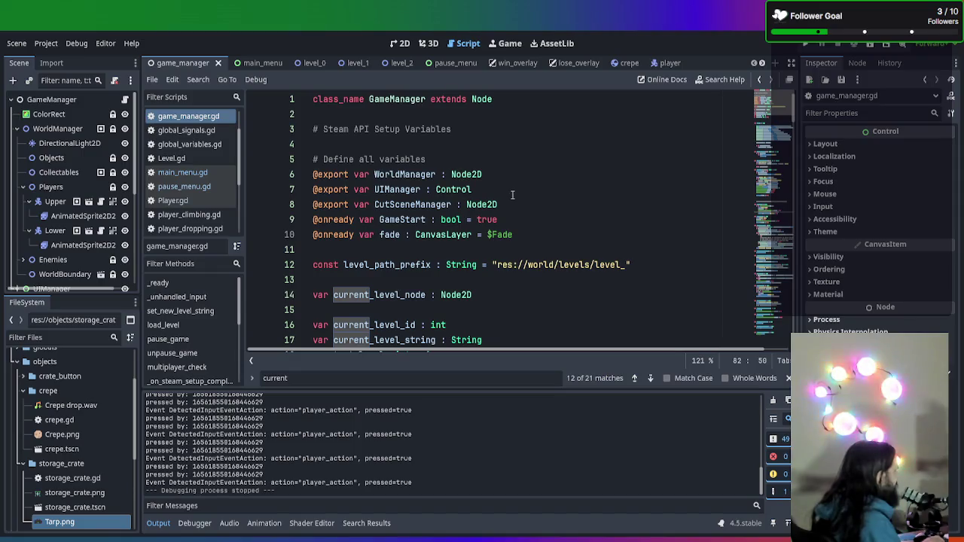
scroll(512, 195, "down", 9)
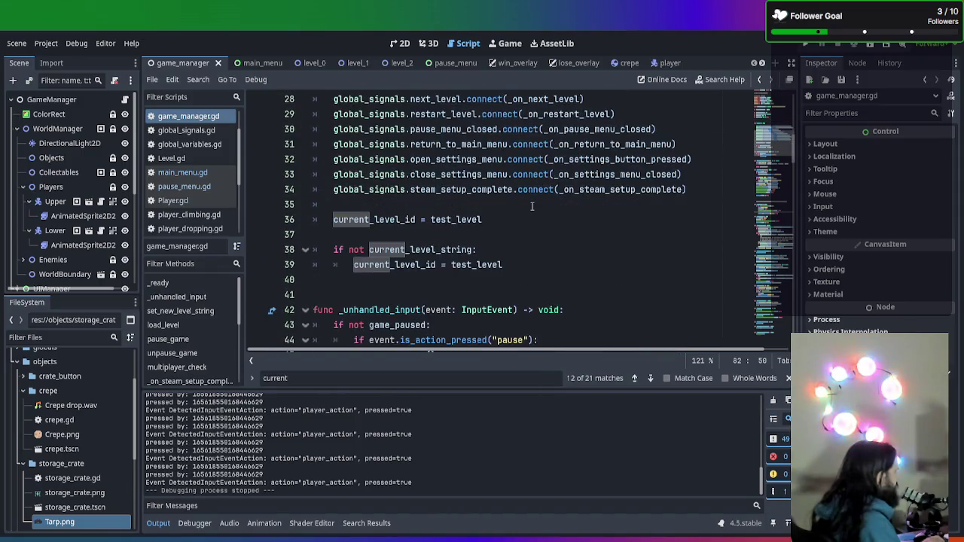
scroll(532, 206, "down", 6)
scroll(531, 206, "up", 12)
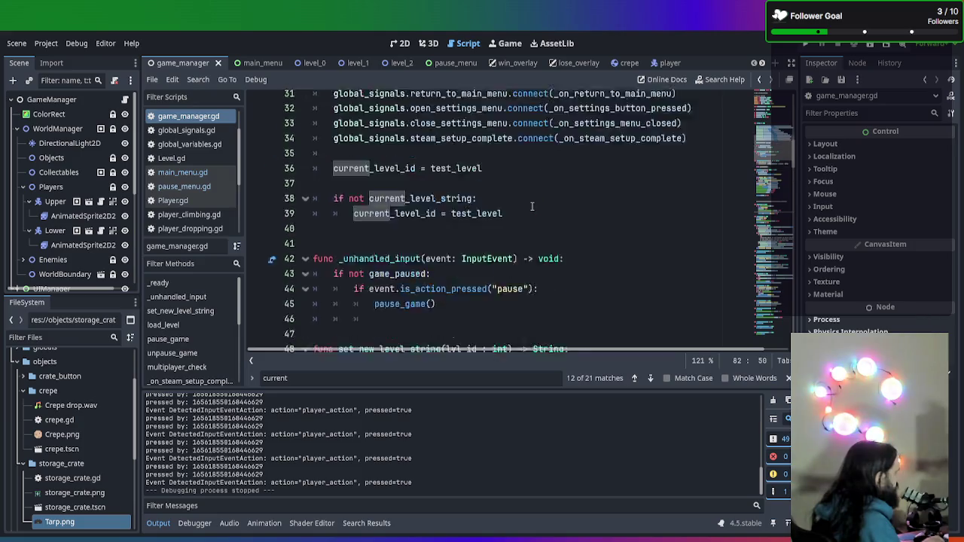
scroll(532, 205, "up", 3)
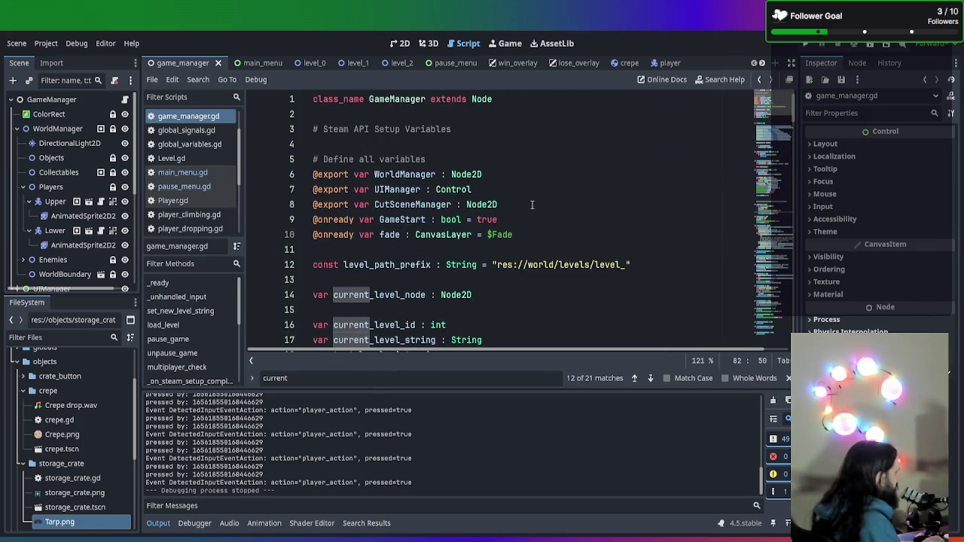
scroll(532, 205, "down", 4)
scroll(532, 205, "down", 6)
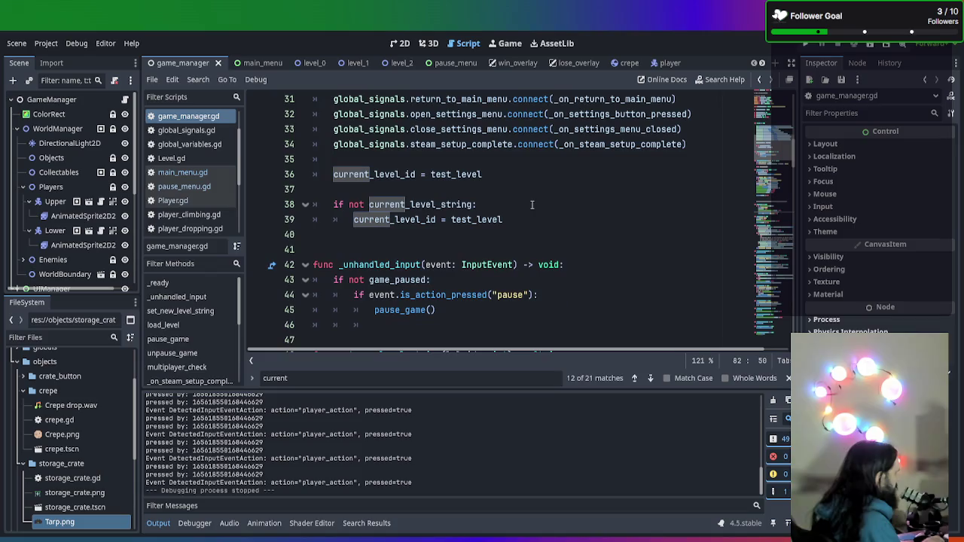
scroll(532, 205, "up", 4)
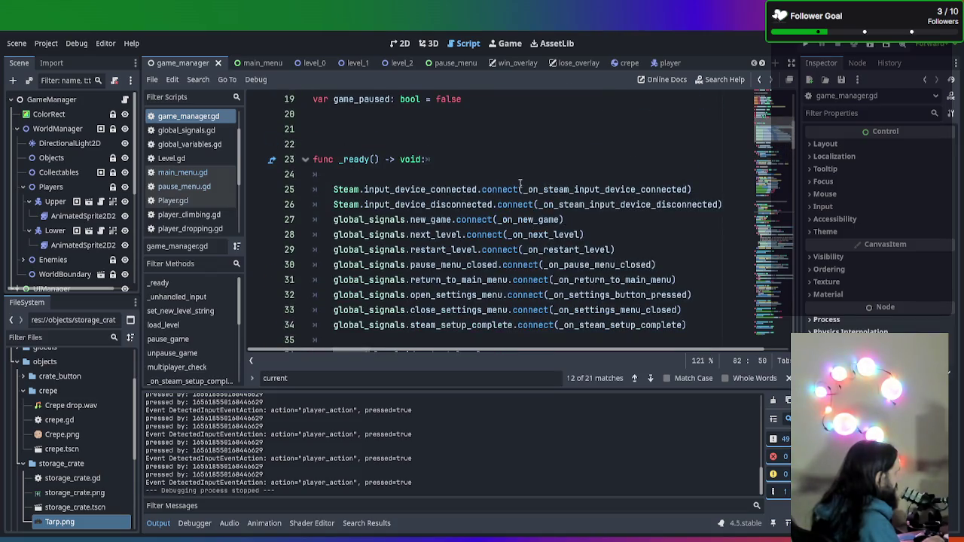
scroll(601, 234, "down", 2)
scroll(602, 254, "down", 3)
- Add a new indented empty line after line 39 at the end of _ready
left_click(587, 193)
left_click(601, 181)
key("Return")
key("Return")
key("BackSpace")
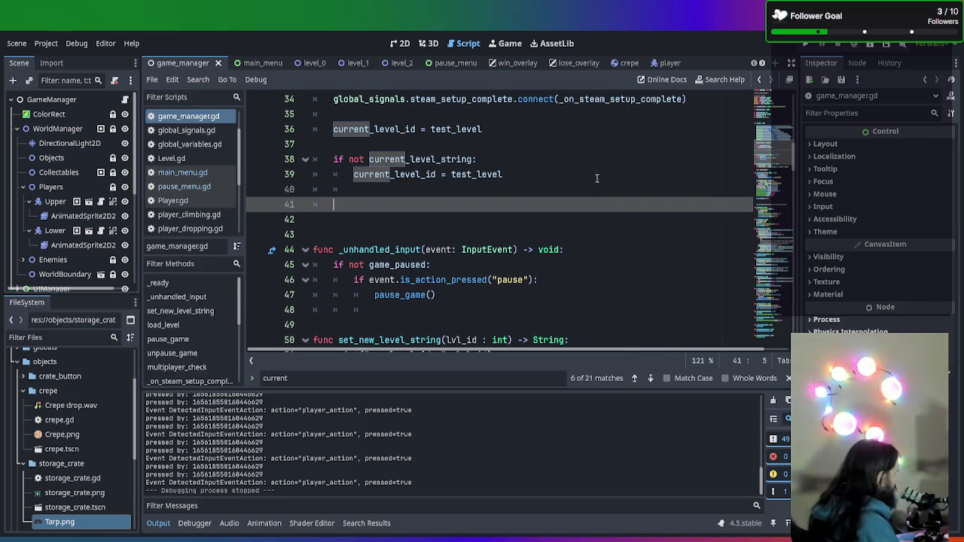
- Insert the $UIManager/MainMenu/MainMenu node path on line 41 and call grab_focus() on it
scroll(53, 200, "down", 4)
mouse_move(53, 200)
left_mouse_down()
mouse_move(76, 211)
mouse_move(377, 205)
left_mouse_up()
type(".grab")
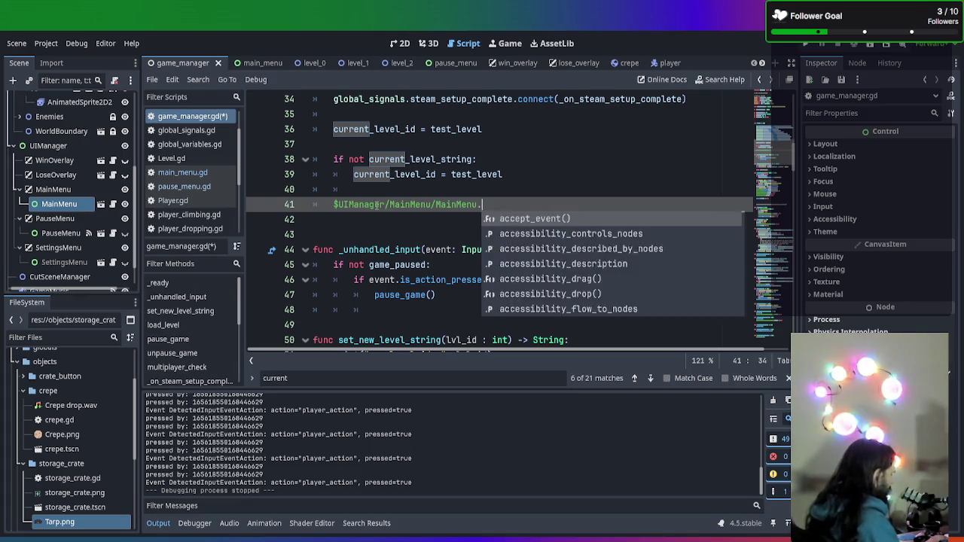
key("Return")
key("BackSpace")
key("BackSpace")
key("BackSpace")
type("f")
key("Return")
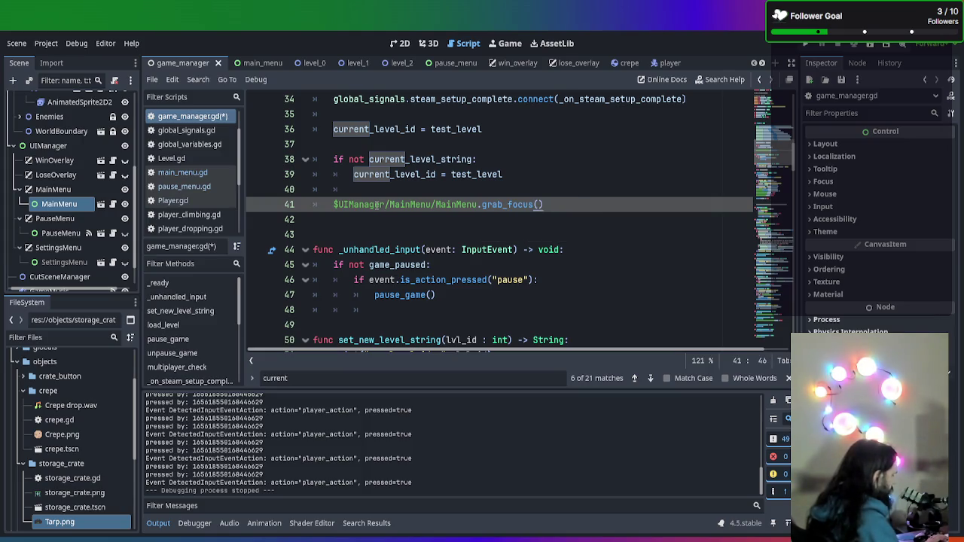
- Try a set_ method on line 41 instead, then revert to grab_focus()
type(".se")
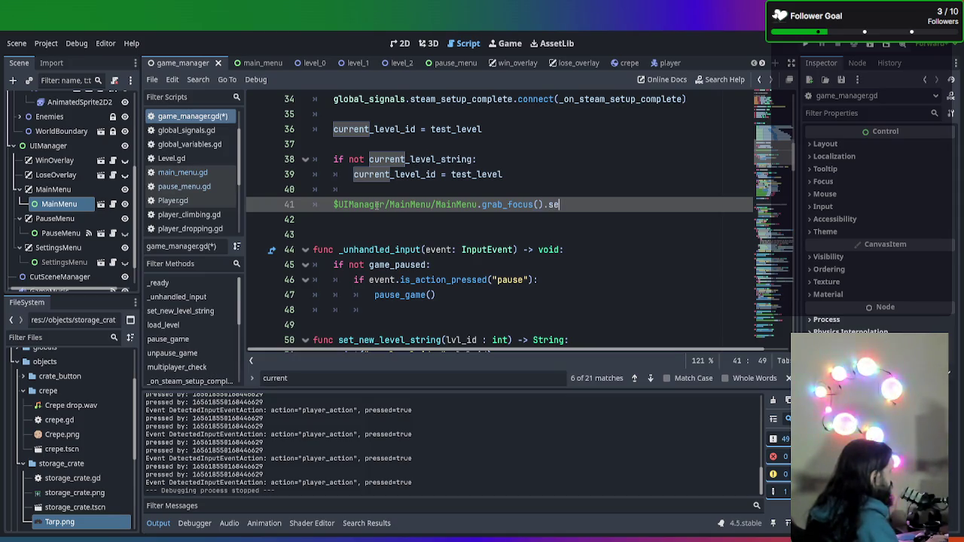
key("BackSpace")
key("BackSpace")
key("BackSpace")
type("set")
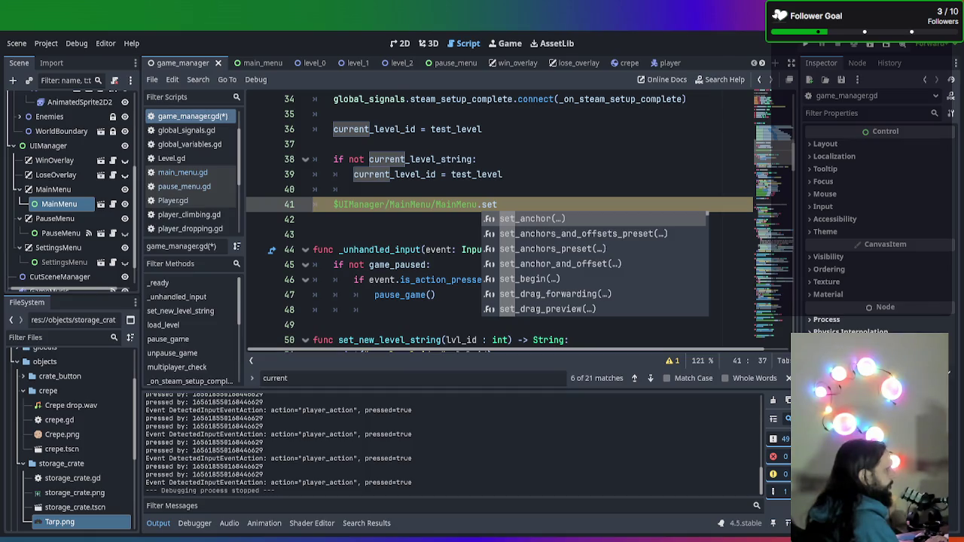
key("Escape")
key("BackSpace")
key("BackSpace")
key("BackSpace")
type("grab_fo")
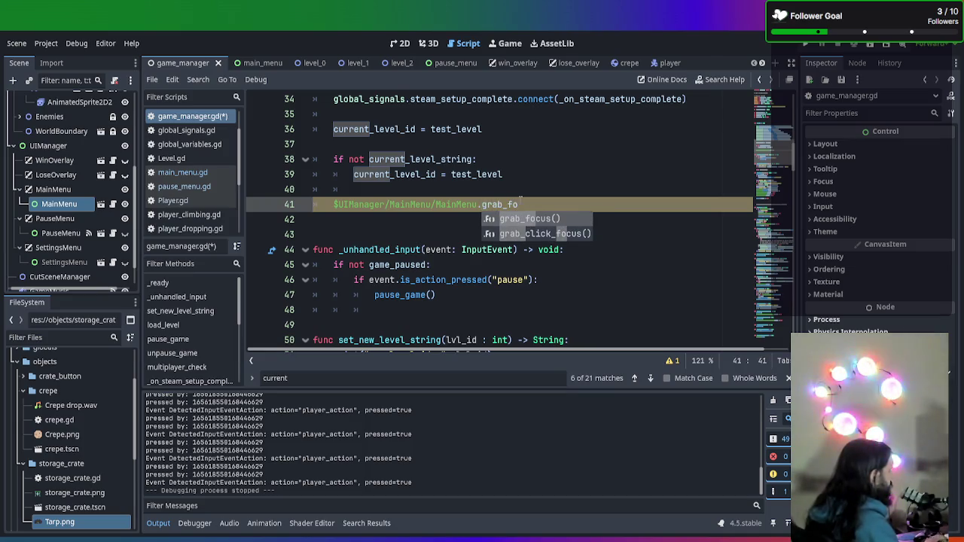
key("Return")
- Append .call_deferred() to the grab_focus() call, save game_manager.gd and run the game
type(".call")
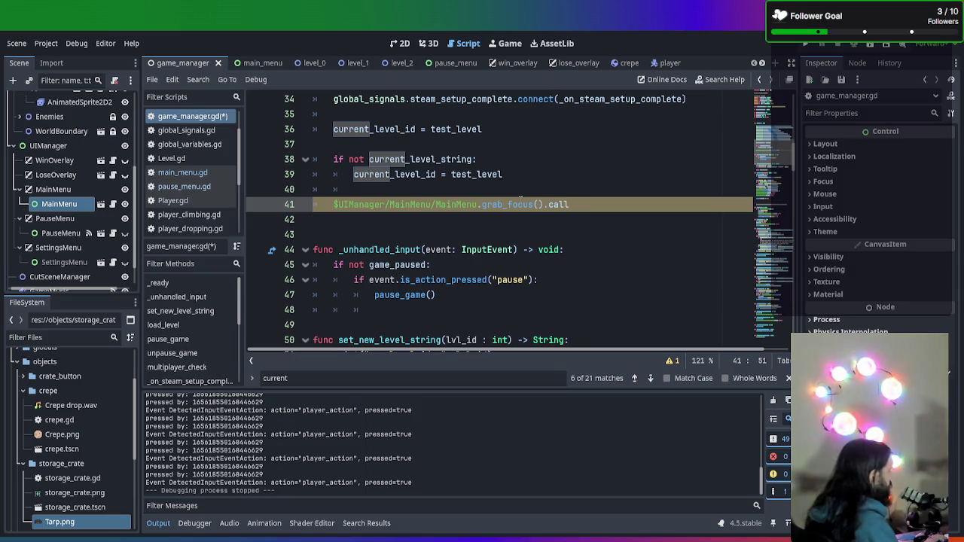
type("_de")
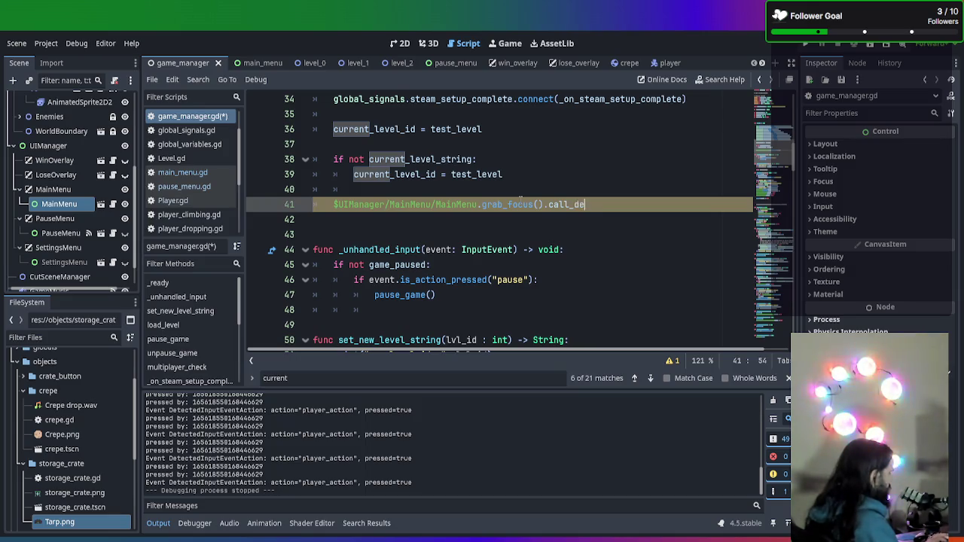
type("ferred()")
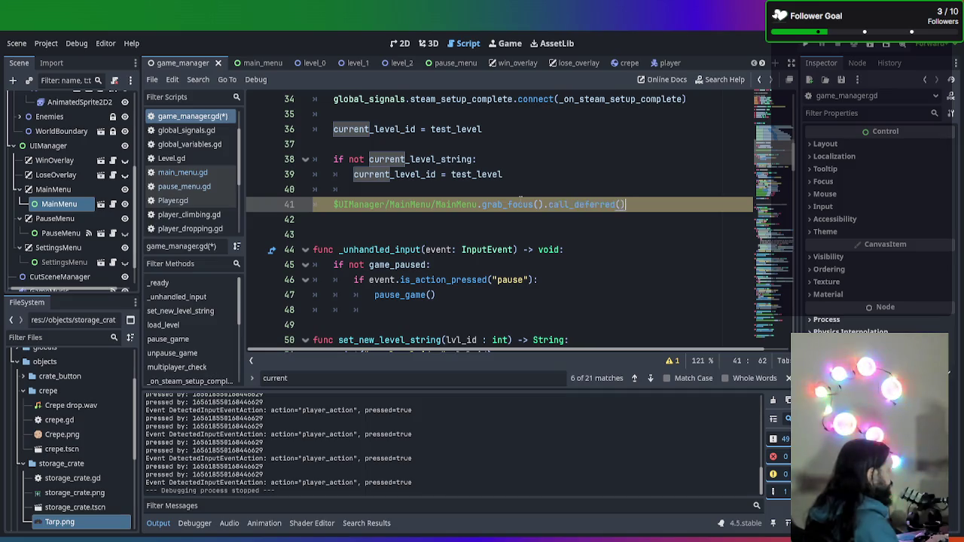
key("ctrl+s")
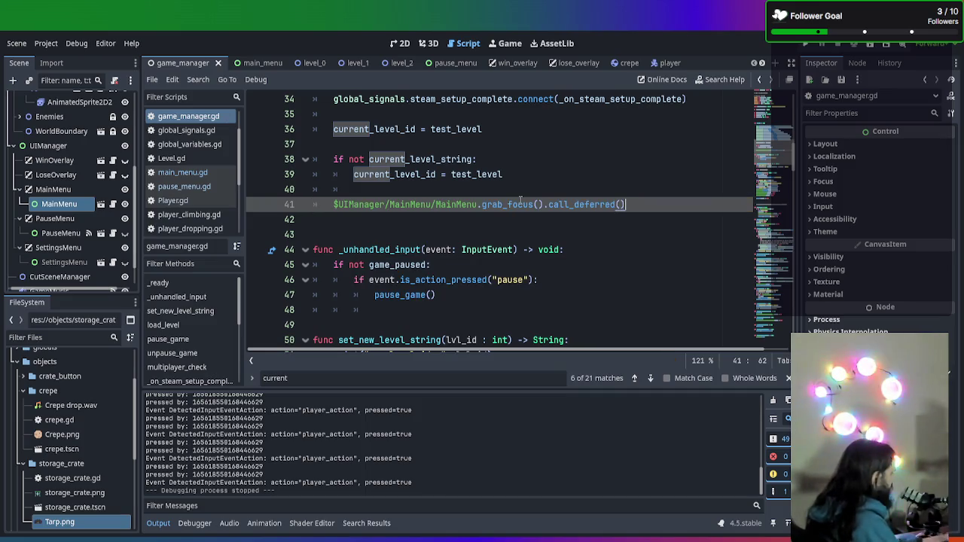
key("F5")
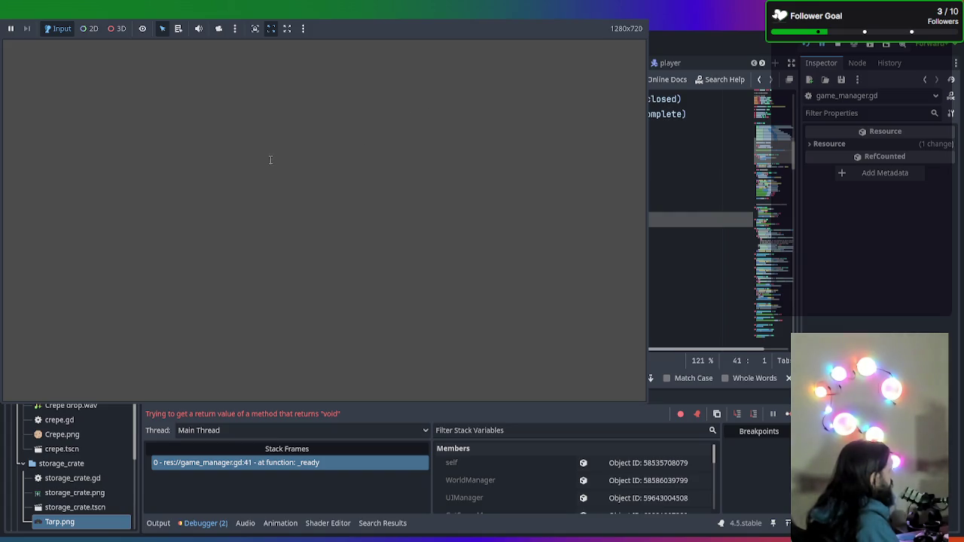
- Jump from the debugger's errors to the failing line 41 of game_manager.gd
key("Home")
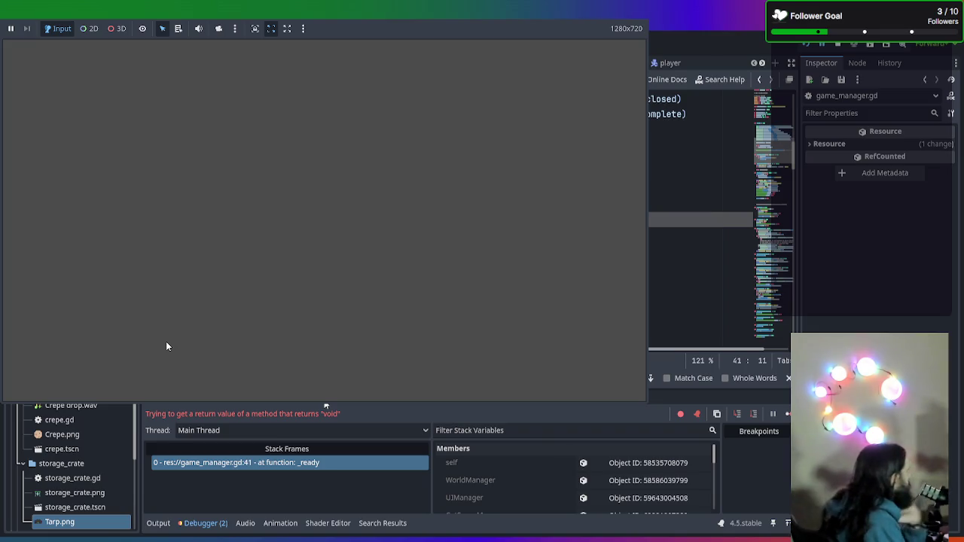
left_click(259, 465)
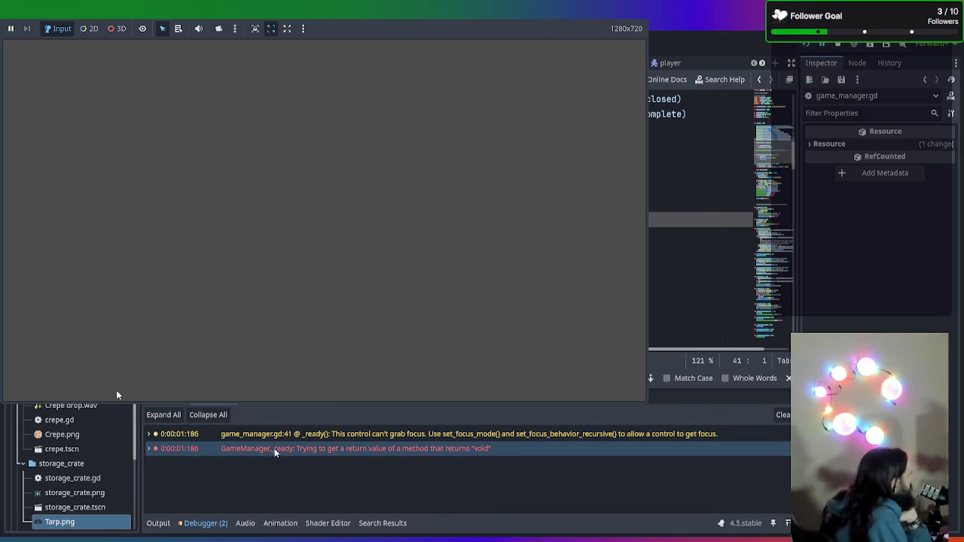
left_click(282, 435)
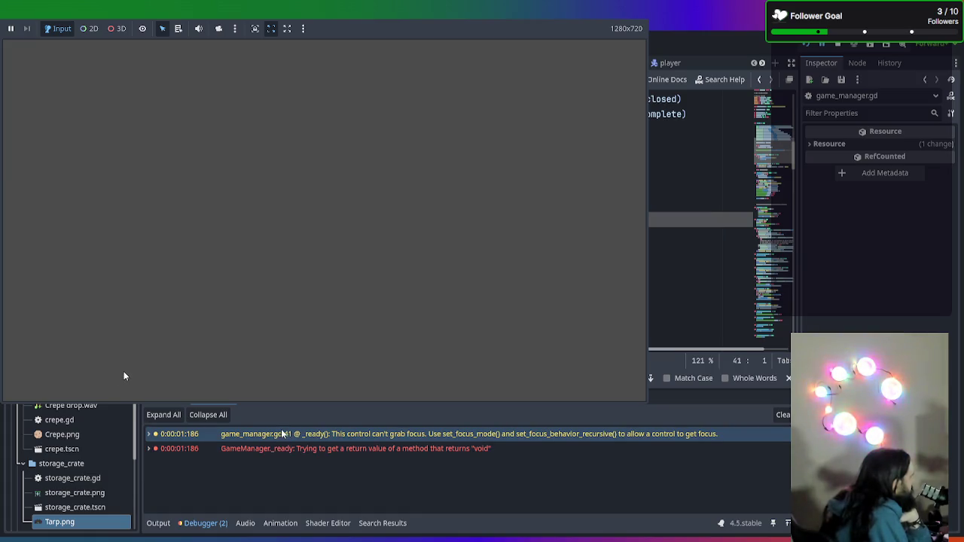
left_click(312, 450)
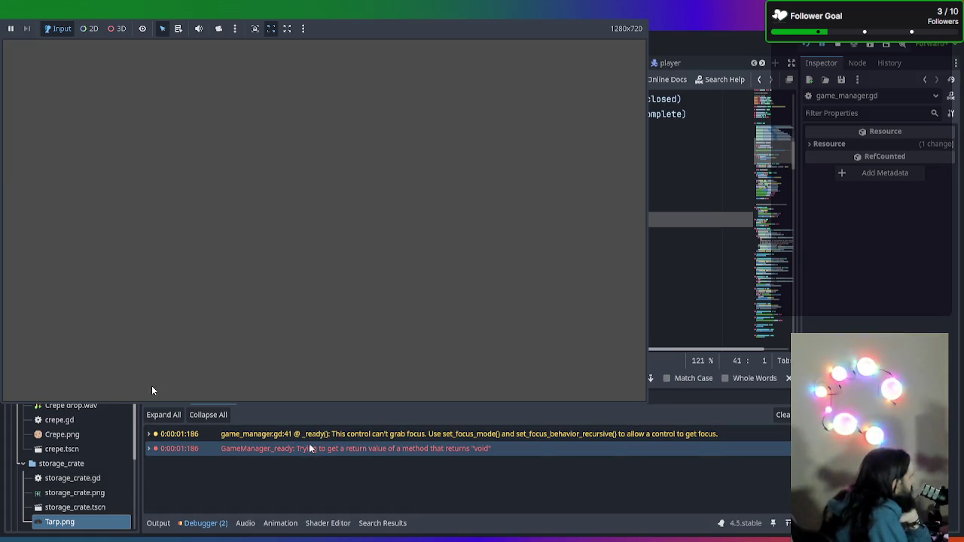
left_click(318, 435)
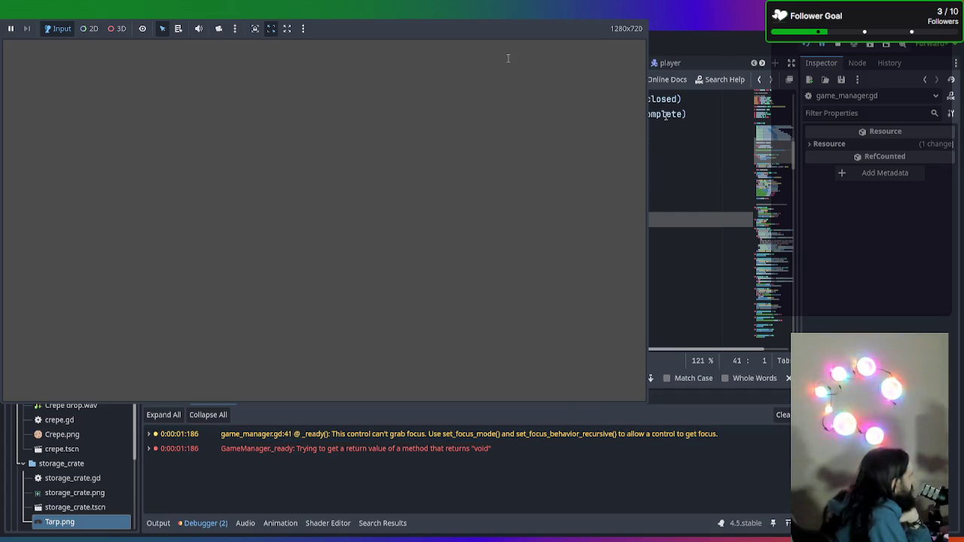
key("End")
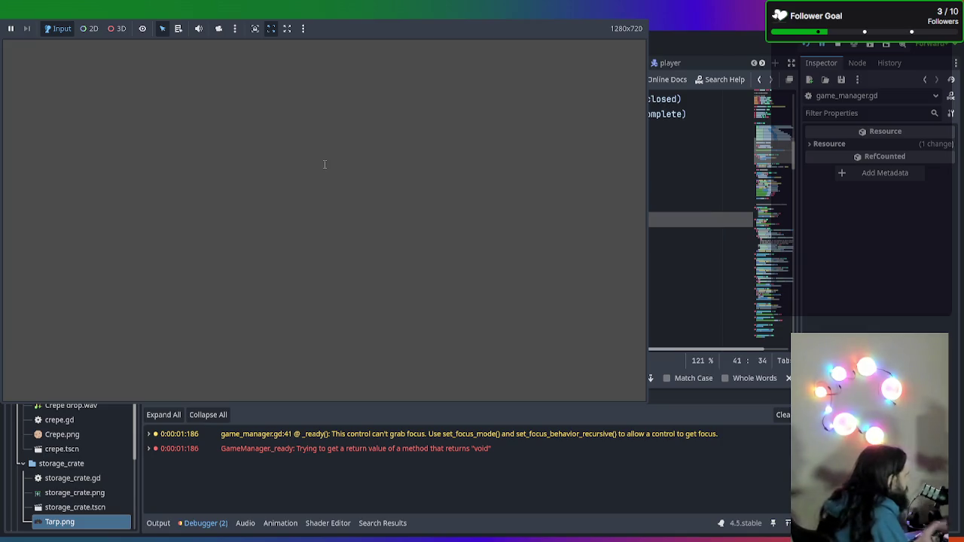
type("var")
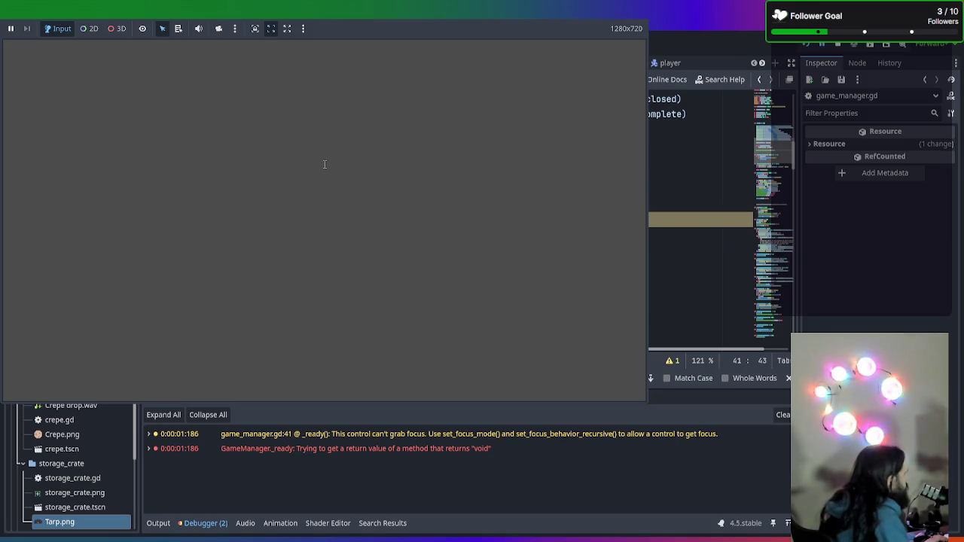
type("ing")
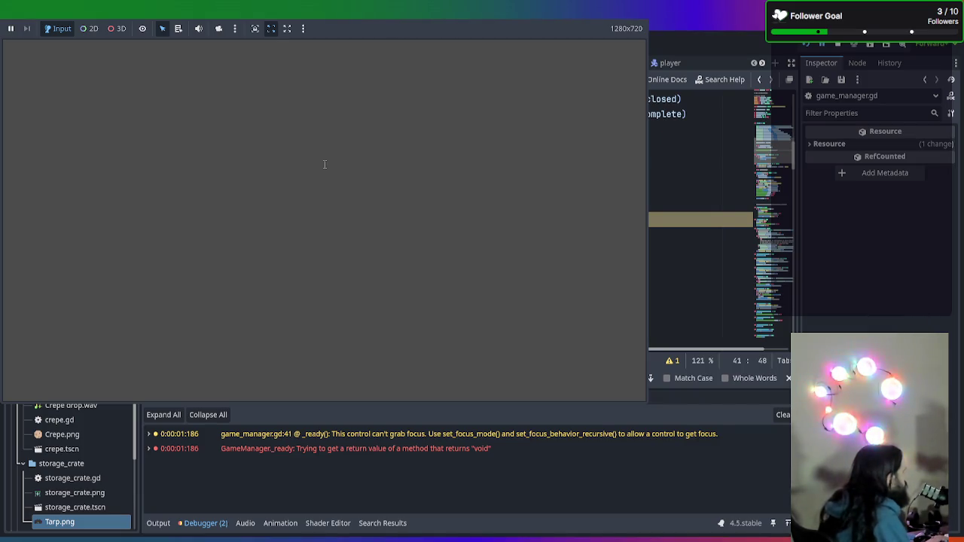
key("Home")
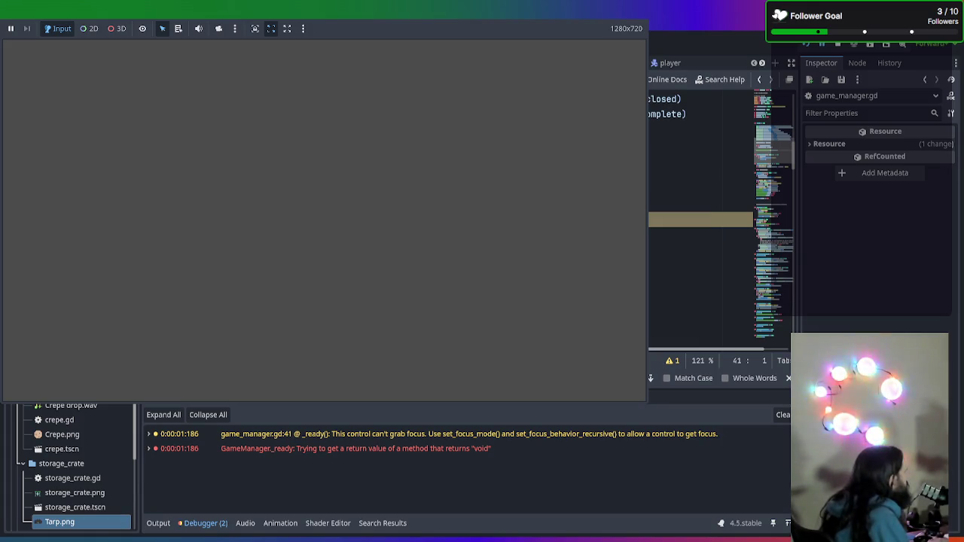
- Check the line 41 focus warning, then stop and relaunch the game for an error-free run
key("Tab")
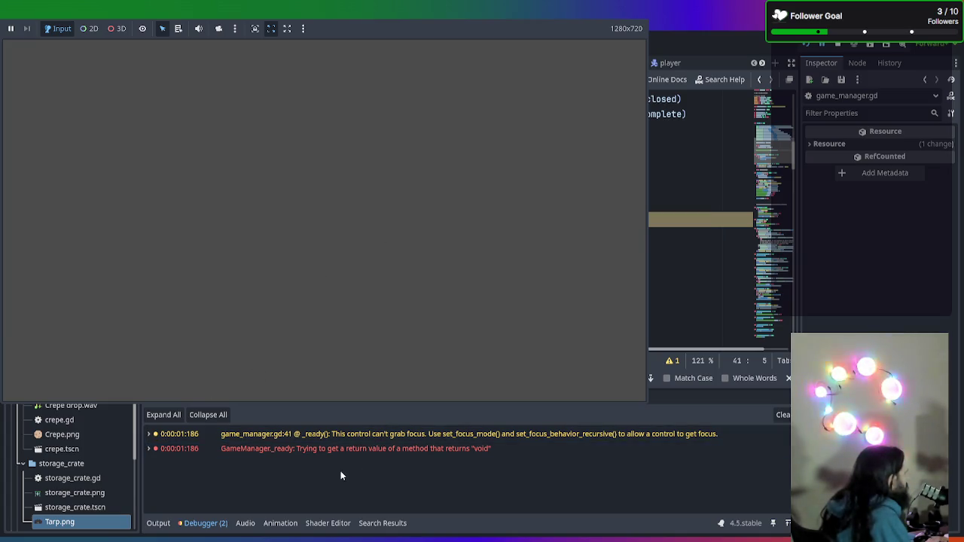
left_click(483, 440)
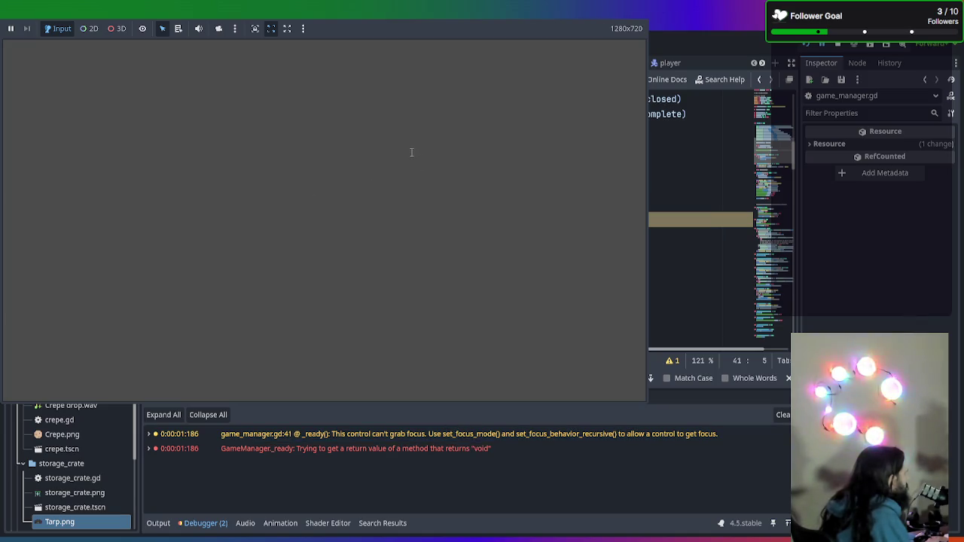
key("BackSpace")
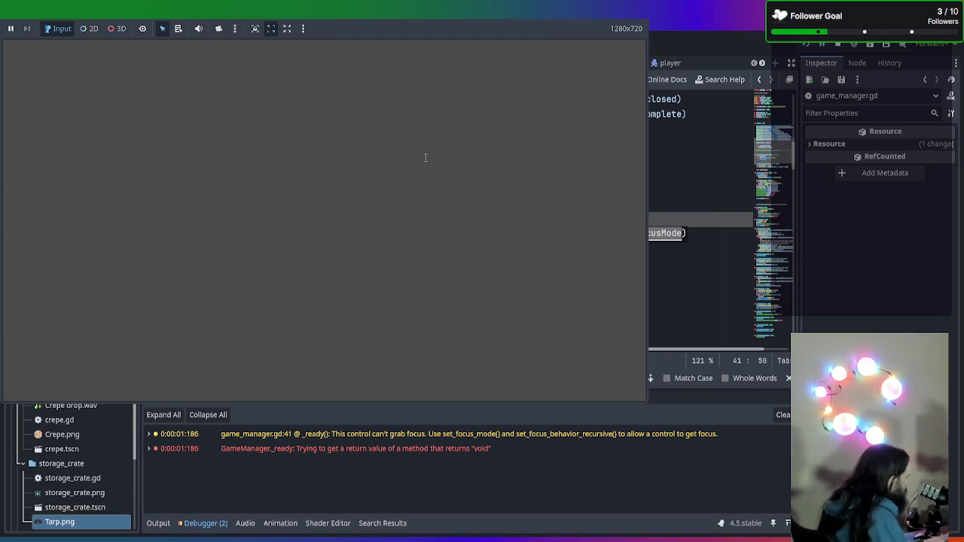
key("F8")
key("F5")
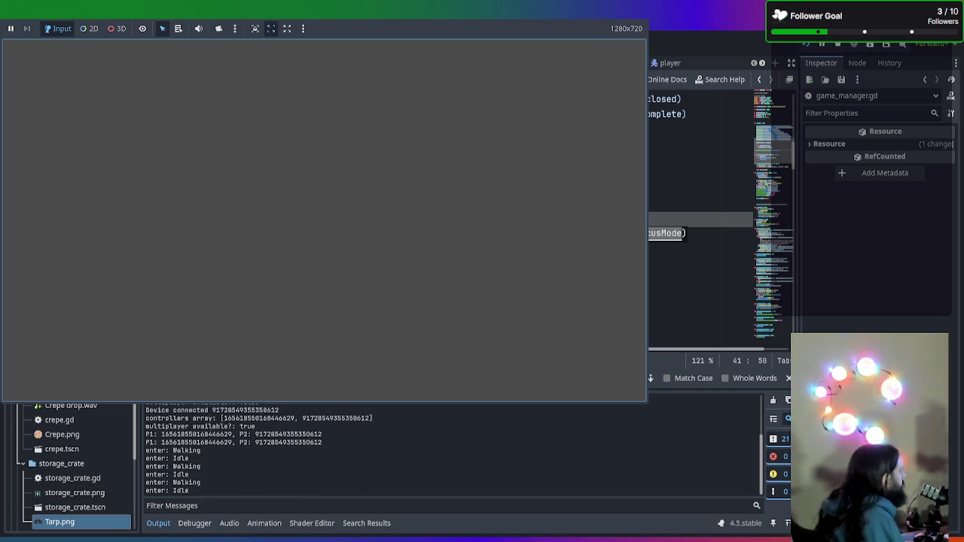
- Stop the test run and return to line 41 of game_manager.gd, which calls set_focus_mode(0) on MainMenu
key("F8")
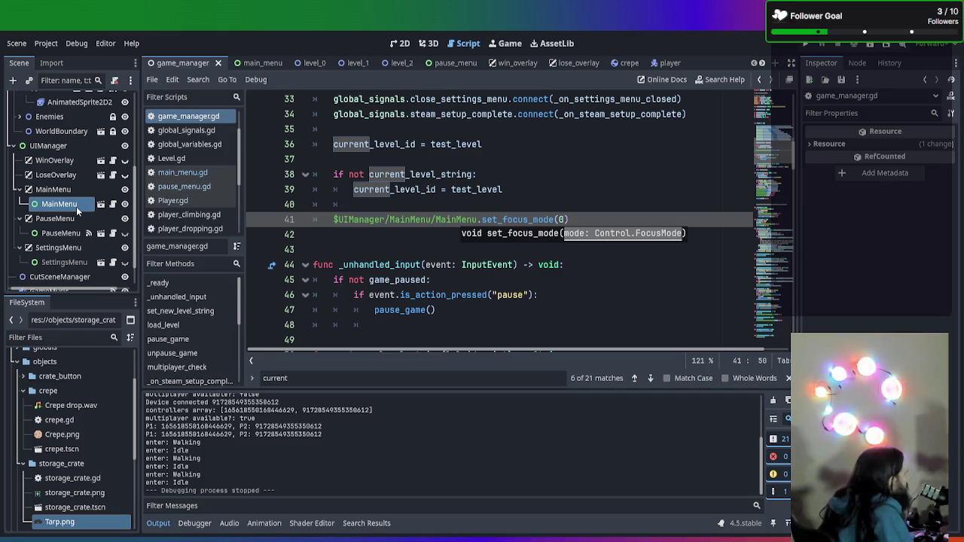
left_click(601, 217)
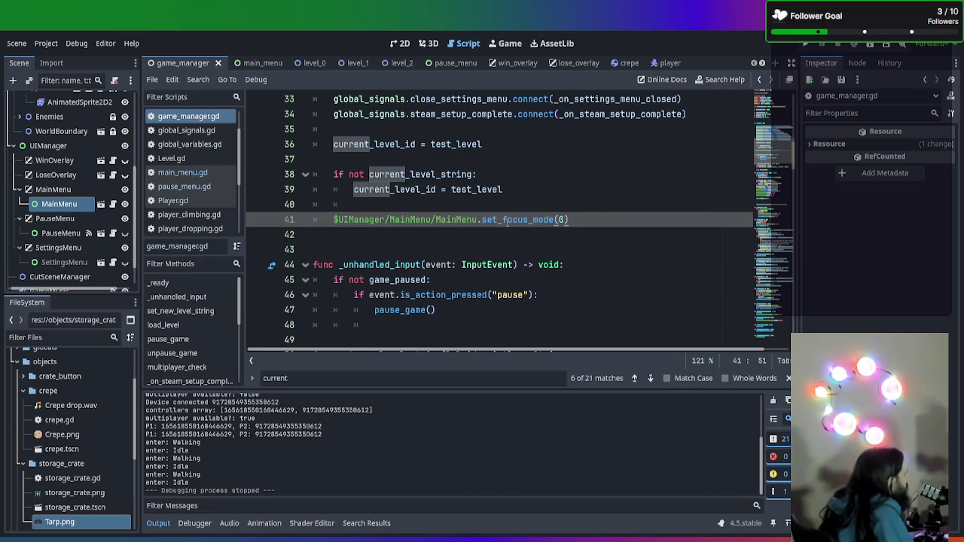
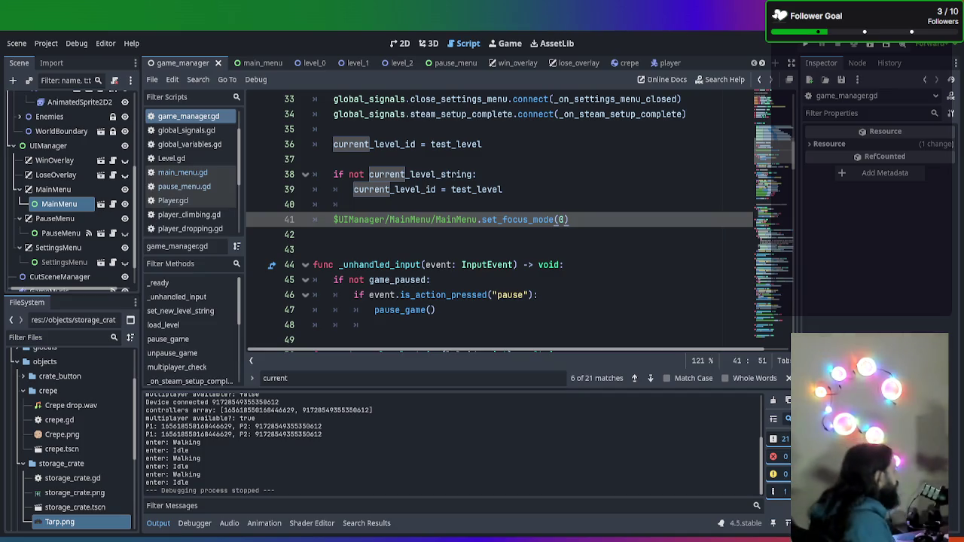
- Change line 41 of game_manager.gd to set_focus_mode(2) and copy that call
key("Down")
key("Down")
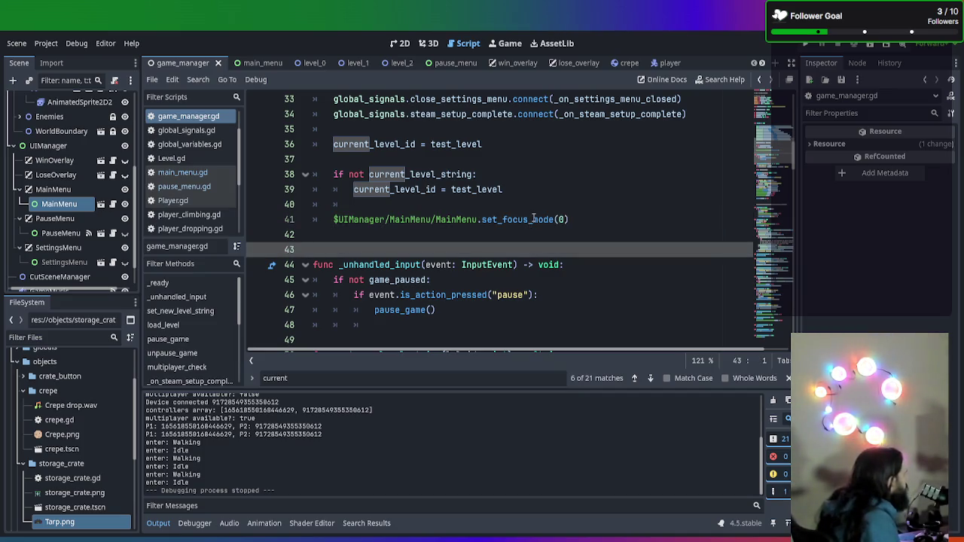
left_click(533, 219)
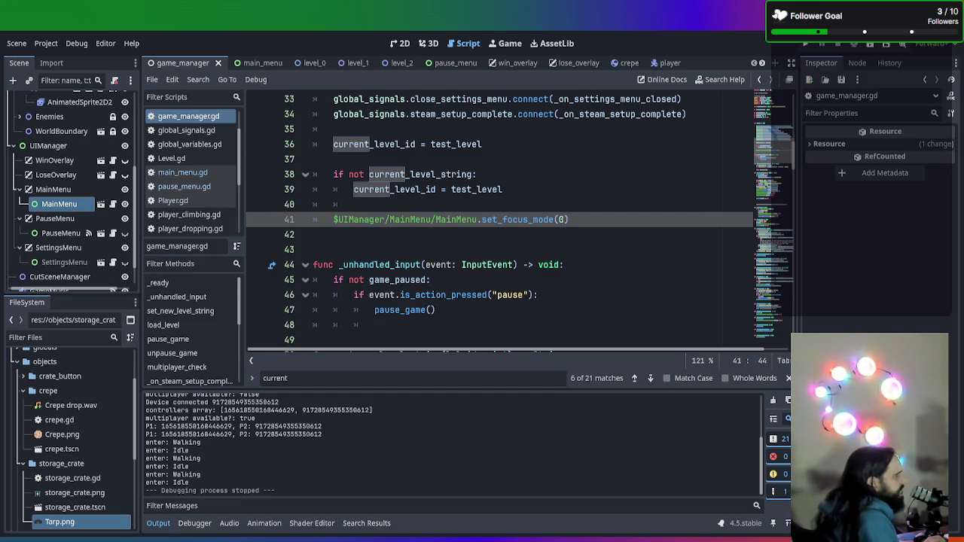
left_click(565, 219)
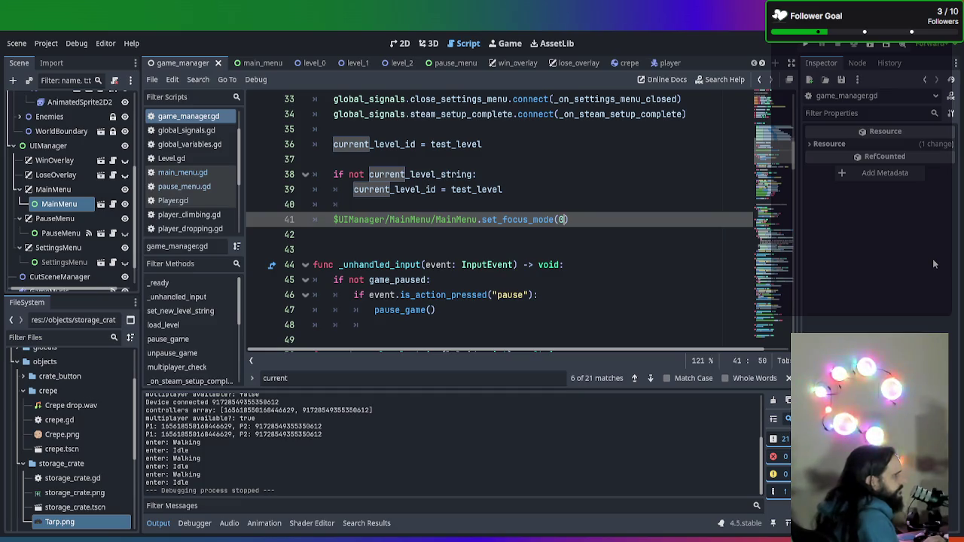
key("BackSpace")
type("2")
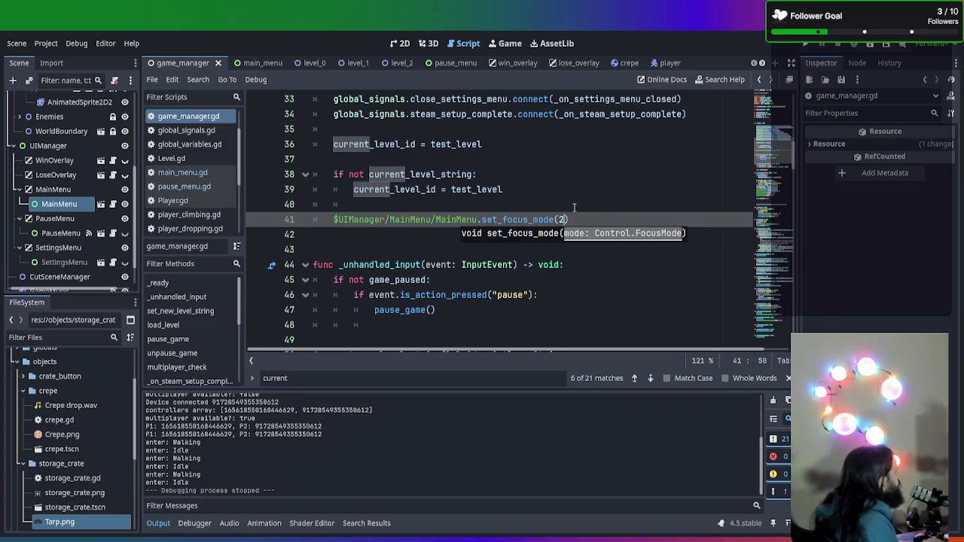
key("End")
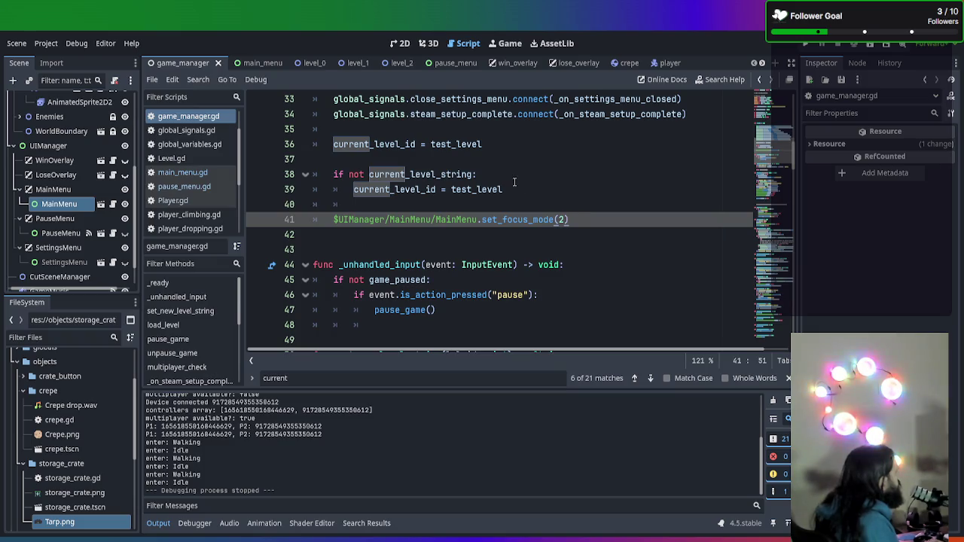
left_click_drag(572, 219, 266, 218)
left_click_drag(595, 220, 476, 219)
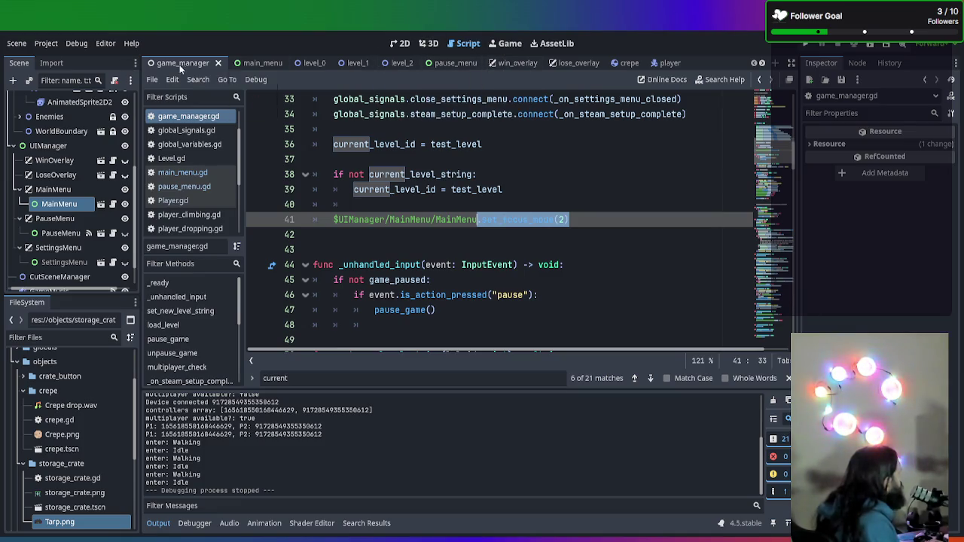
left_click(189, 187)
- Paste set_focus_mode(2) as new line 12 in pause_menu.gd's _ready, removing the leading dot
scroll(362, 158, "up", 1)
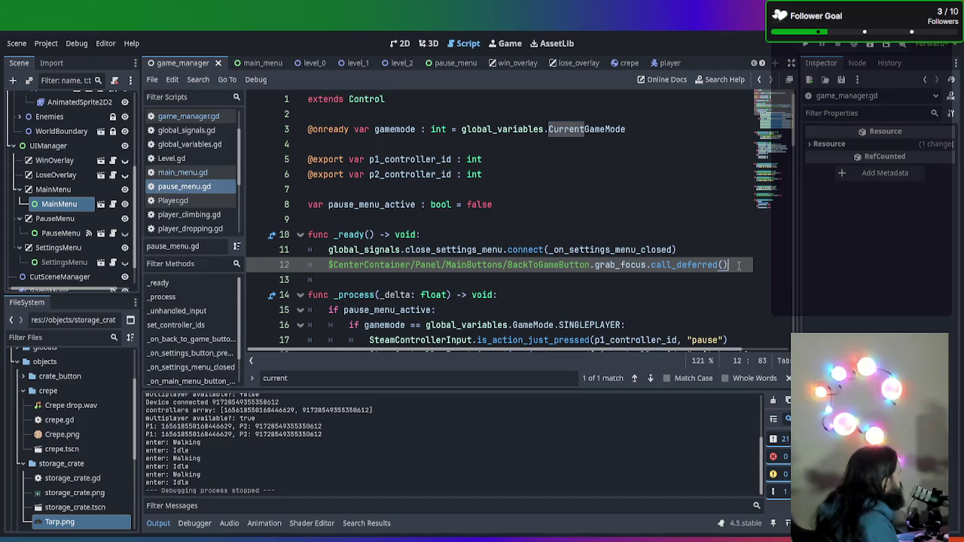
left_click(719, 254)
key("Return")
type(".set_focus_mode(2)")
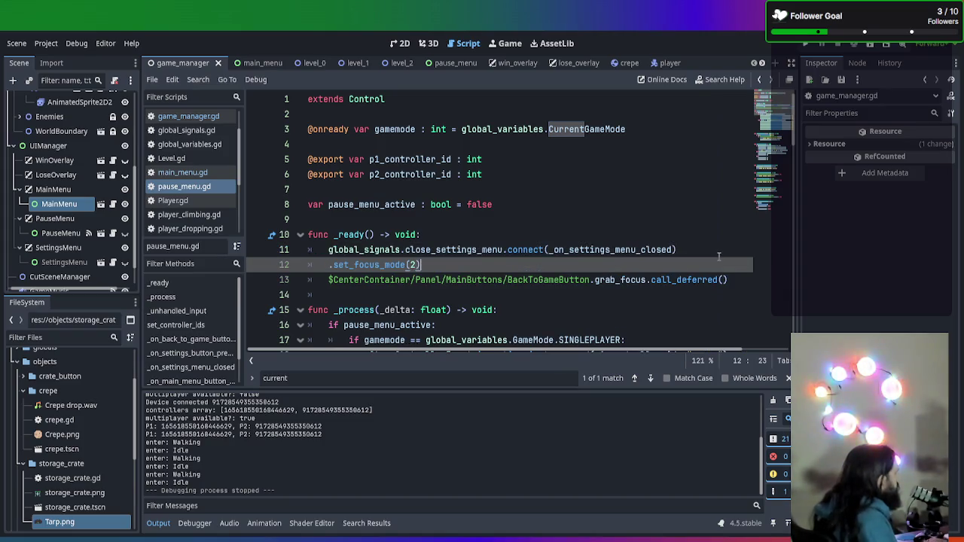
mouse_move(590, 280)
left_mouse_down()
mouse_move(742, 280)
mouse_move(329, 279)
left_mouse_up()
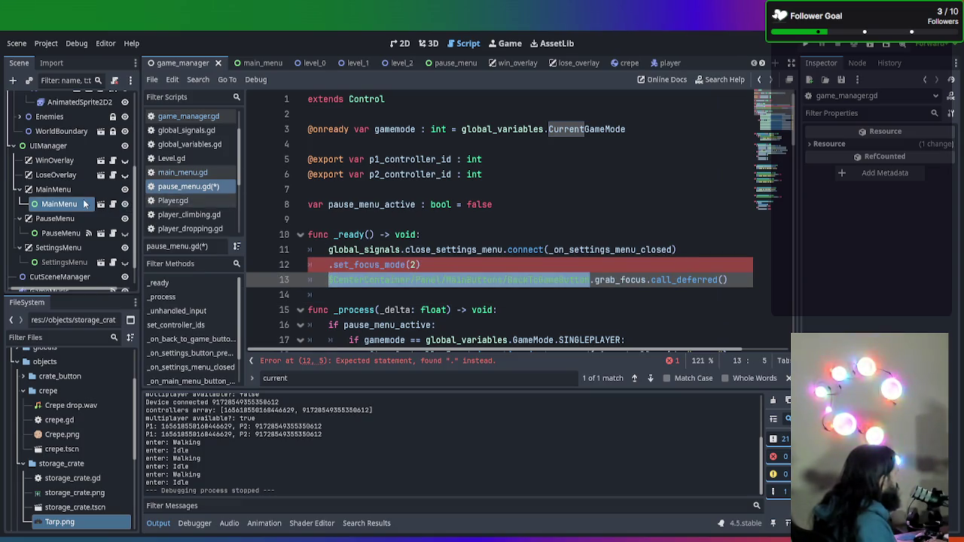
scroll(84, 204, "up", 5)
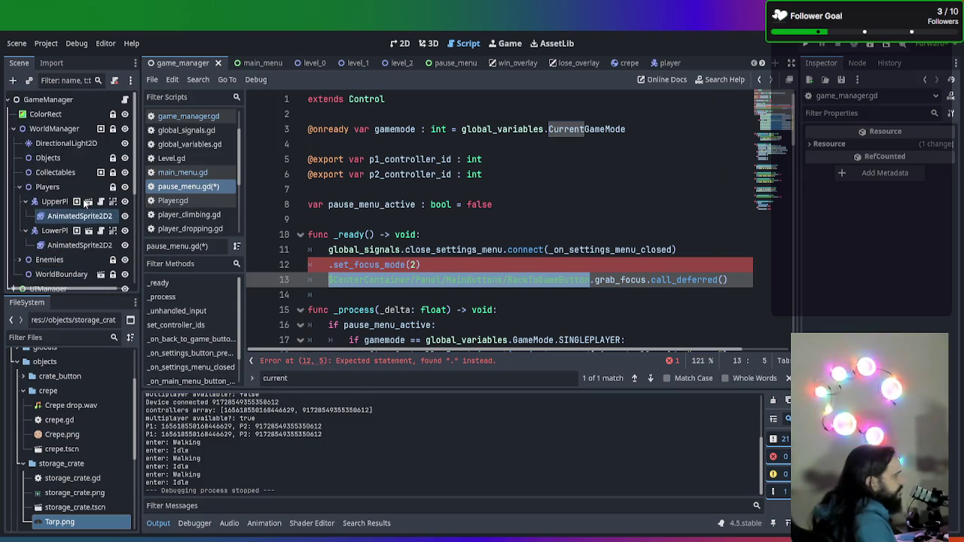
key("Left")
key("Up")
key("BackSpace")
- Check line 12's warnings and replace the 2 argument with FOCUS_ALL via autocomplete
left_click(392, 265)
left_click_drag(390, 264, 328, 265)
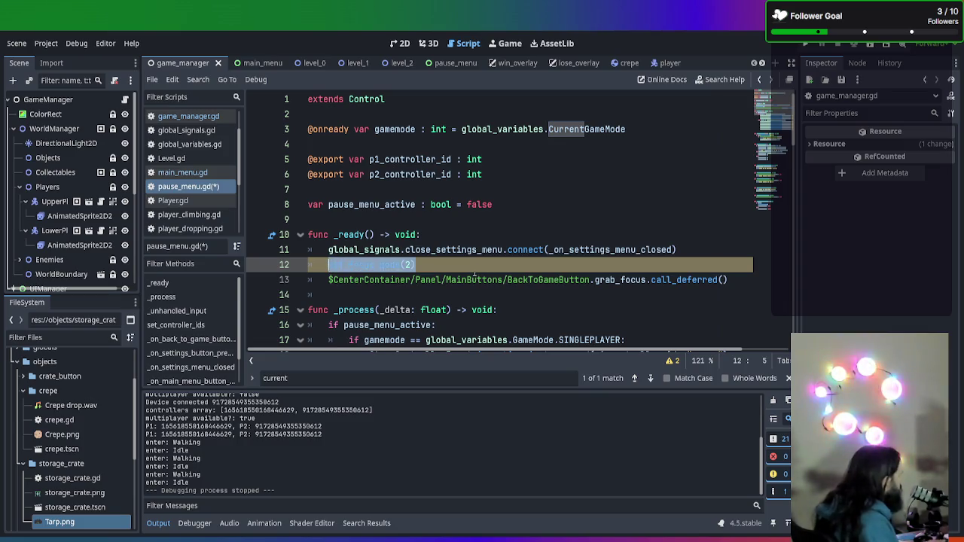
left_click(670, 361)
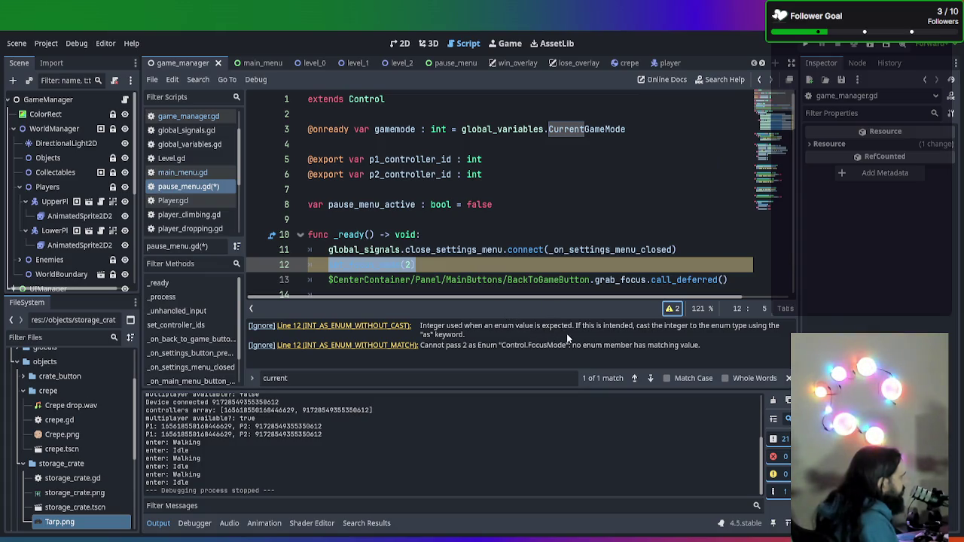
left_click(472, 280)
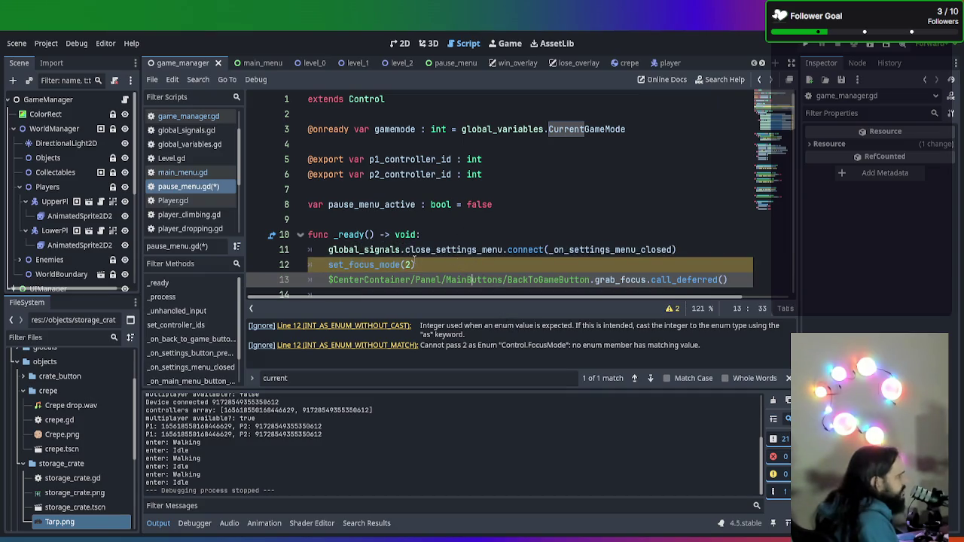
double_click(408, 265)
type("FOCUS")
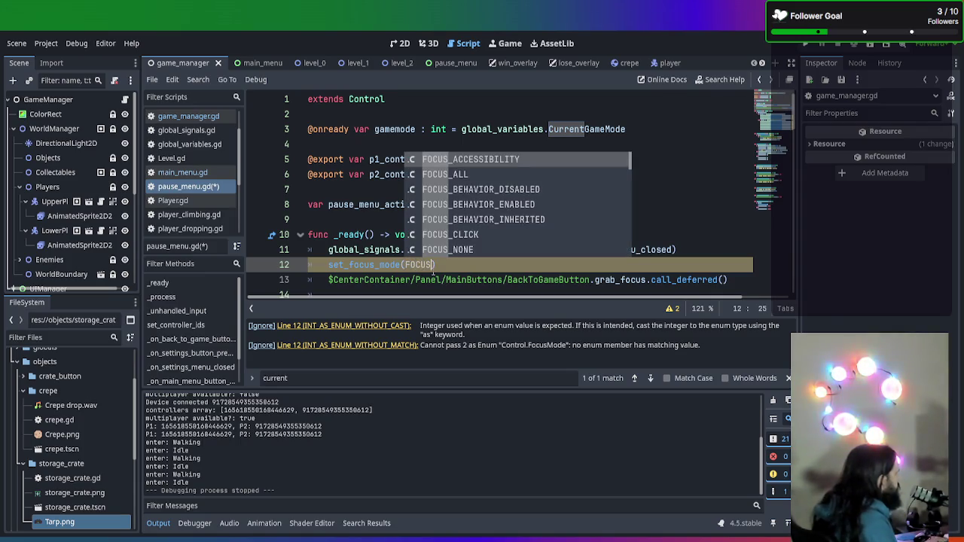
key("Down")
key("Return")
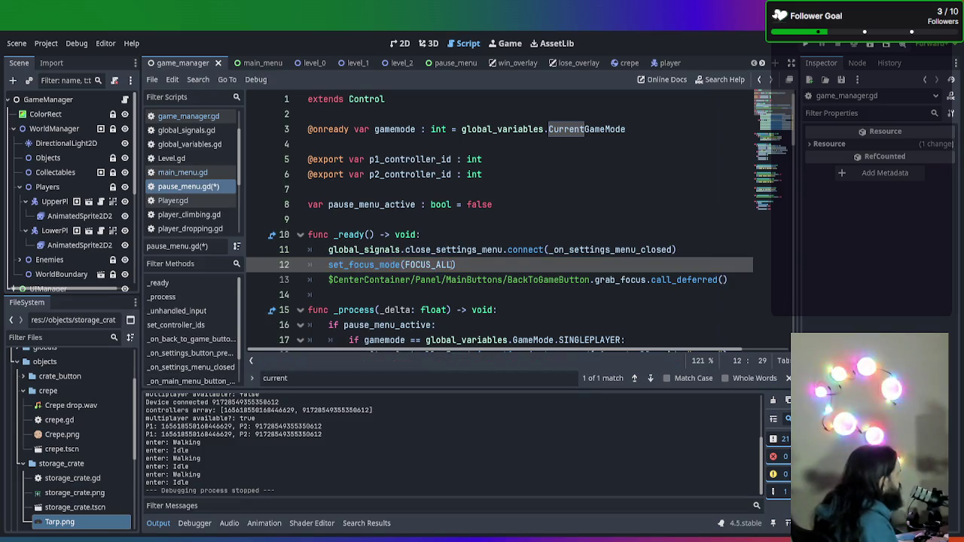
key("Right")
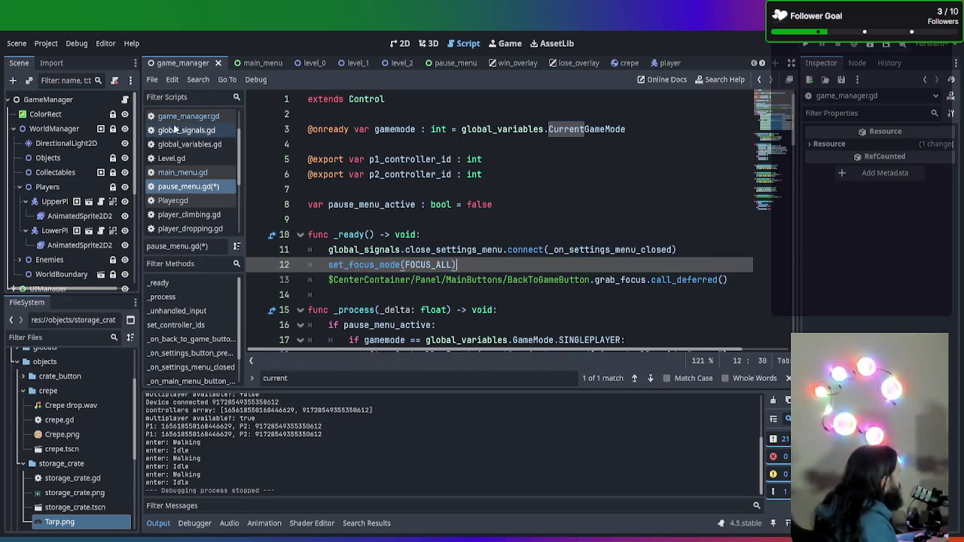
left_click(191, 117)
- Replace the 2 on game_manager.gd line 41 with FOCUS_ALL and save the script
key("ctrl+z")
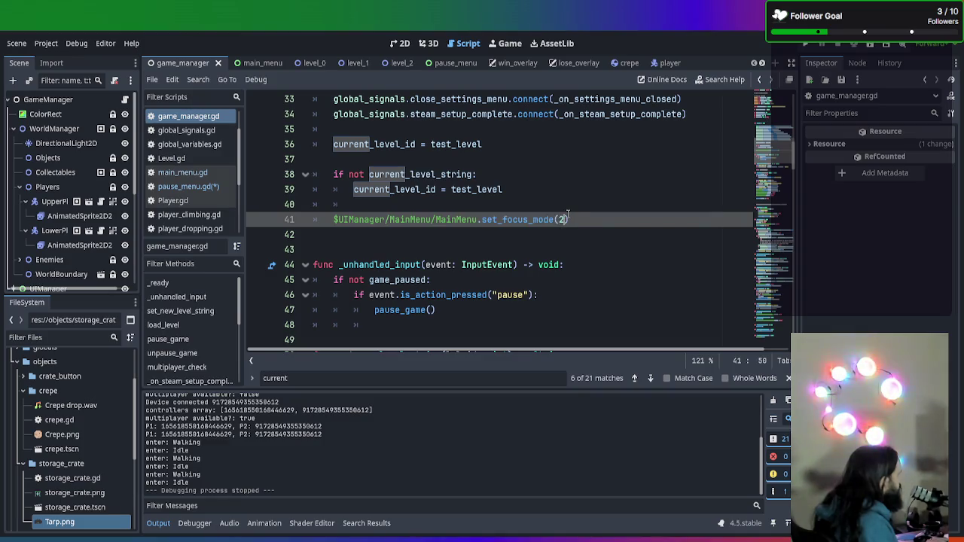
type("FOCS")
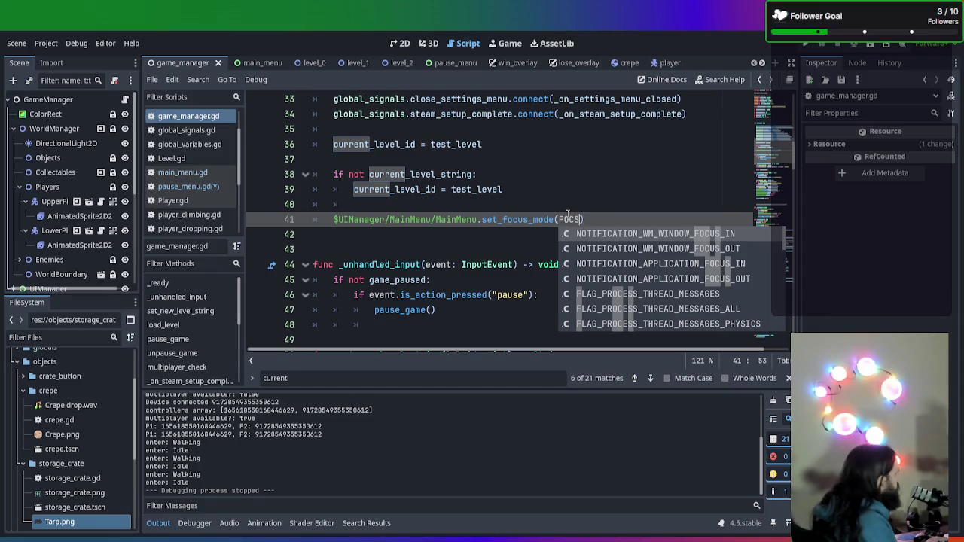
key("BackSpace")
key("BackSpace")
key("BackSpace")
key("BackSpace")
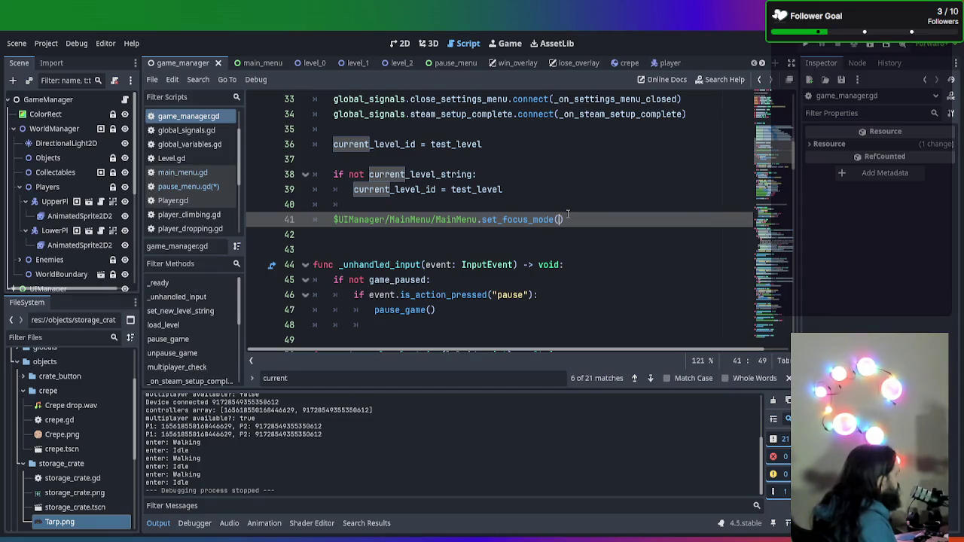
left_click(413, 220, "ctrl")
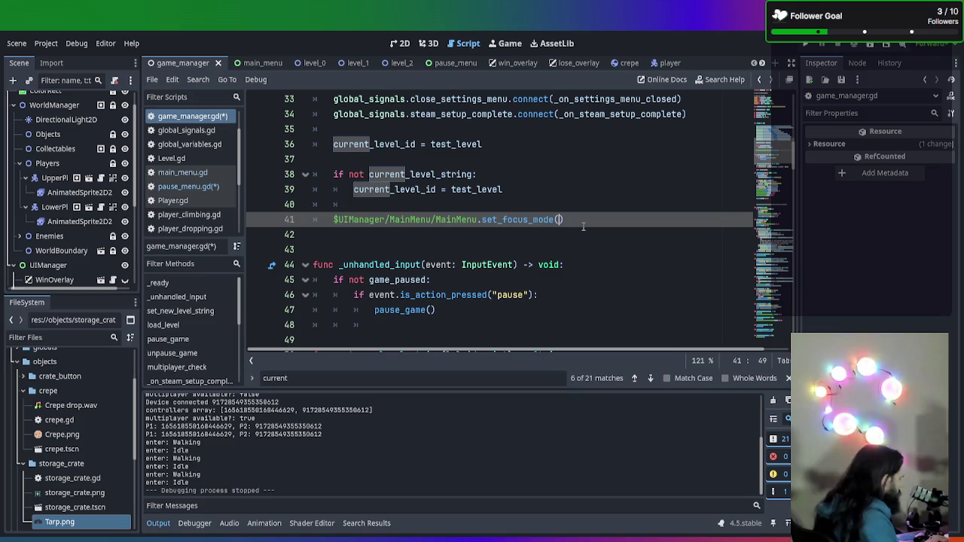
type("FO")
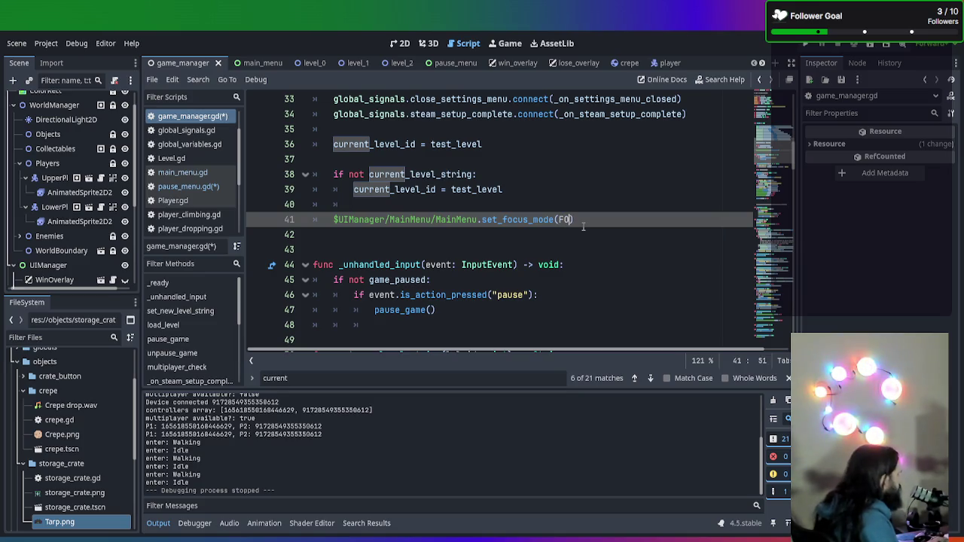
type("C")
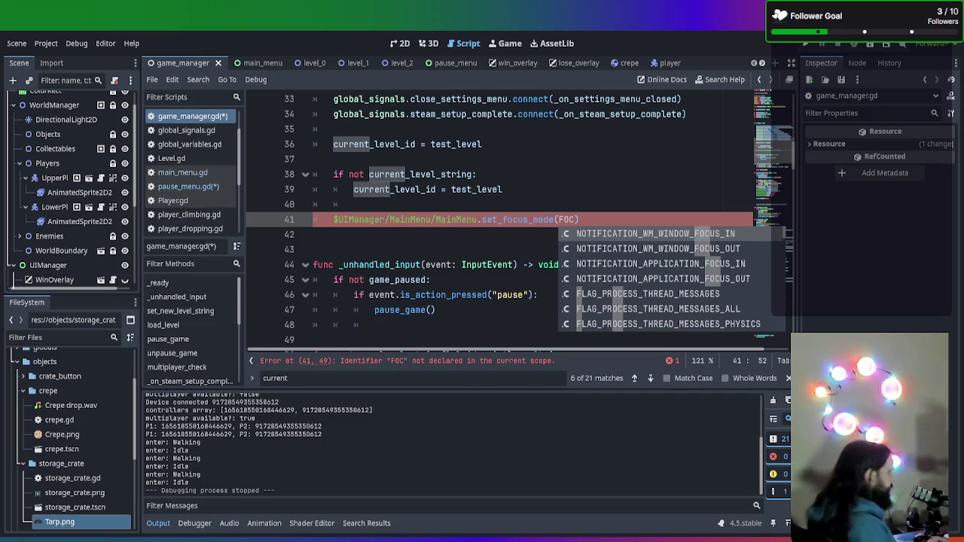
key("BackSpace")
key("BackSpace")
key("BackSpace")
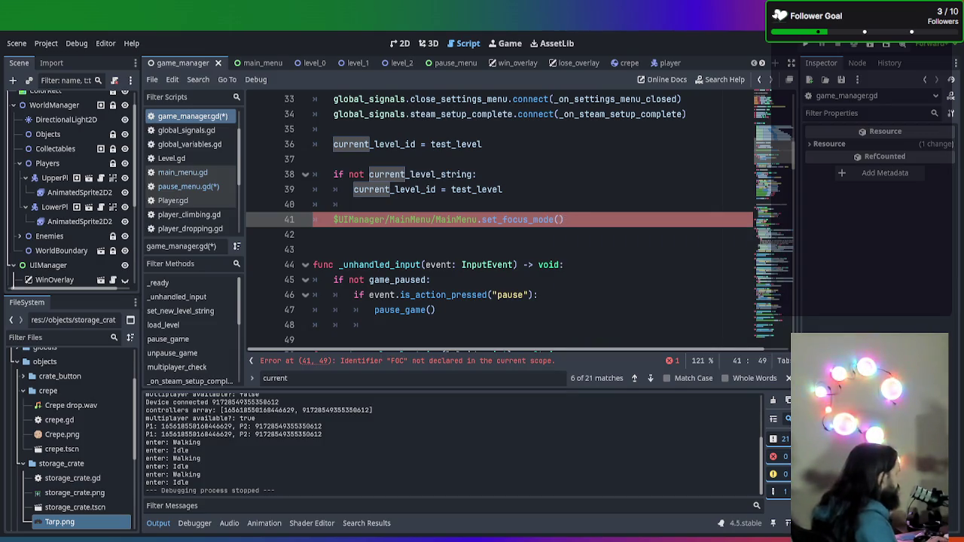
type("COCUS")
key("BackSpace")
key("BackSpace")
key("BackSpace")
type("FOCUS_ALL")
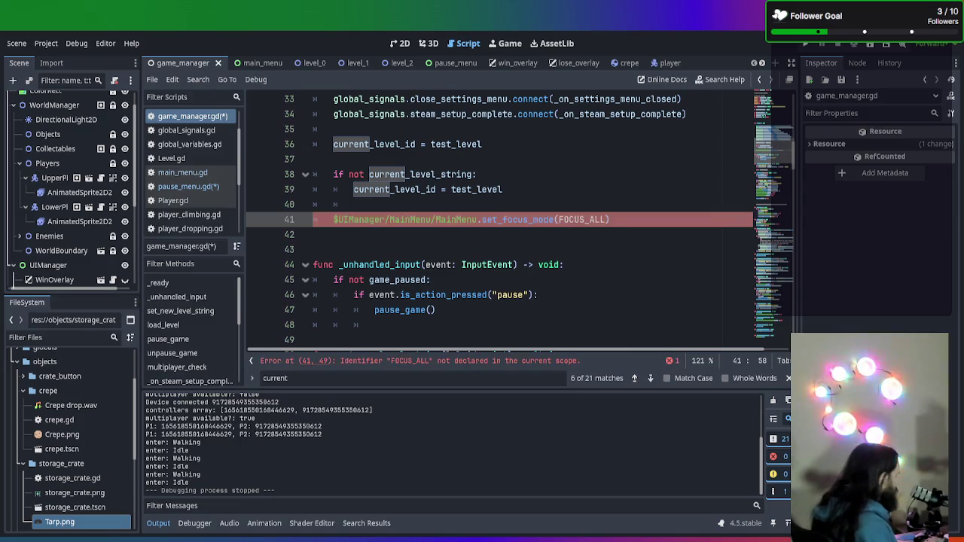
key("ctrl+s")
- Inspect the undeclared FOCUS_ALL error and select the set_focus_mode call on line 41
left_click(562, 279)
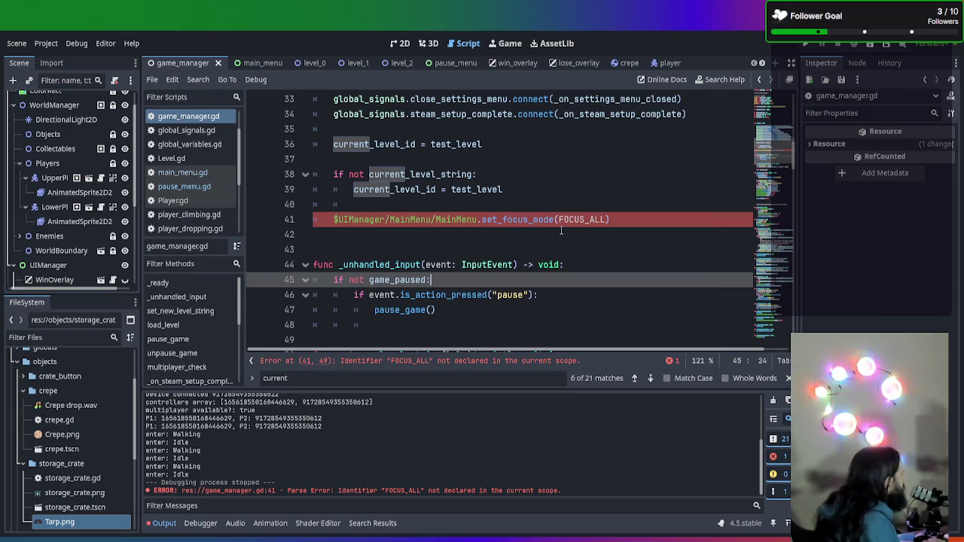
left_click(579, 220)
double_click(582, 219)
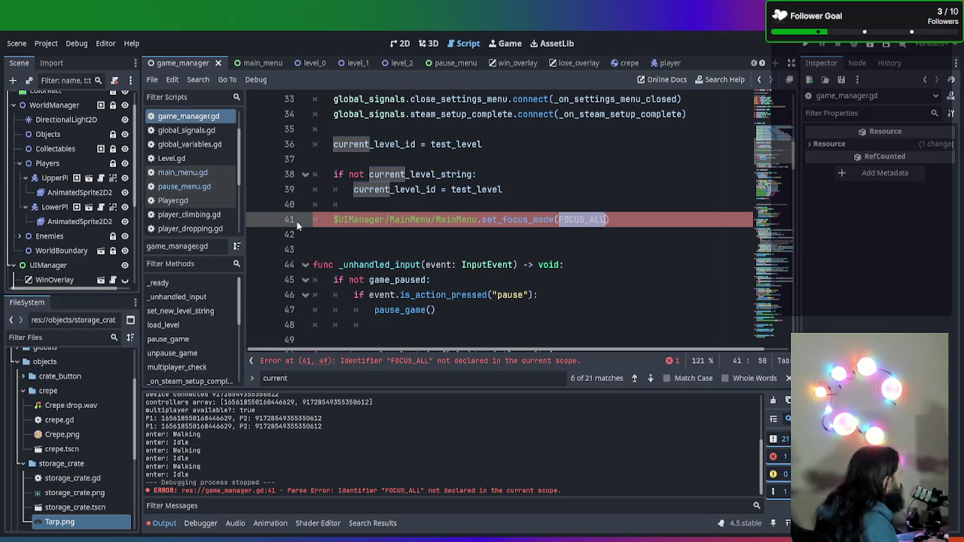
scroll(298, 225, "up", 1)
left_click(619, 264)
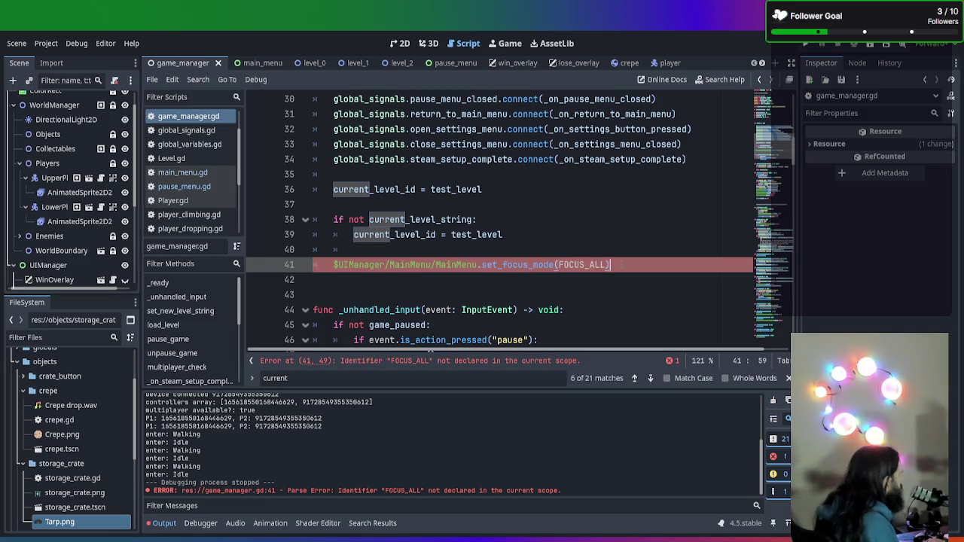
left_click_drag(554, 264, 298, 265)
- Move the set_focus_mode call from game_manager.gd into a new ui_manager.gd script on UIManager
key("BackSpace")
key("BackSpace")
key("BackSpace")
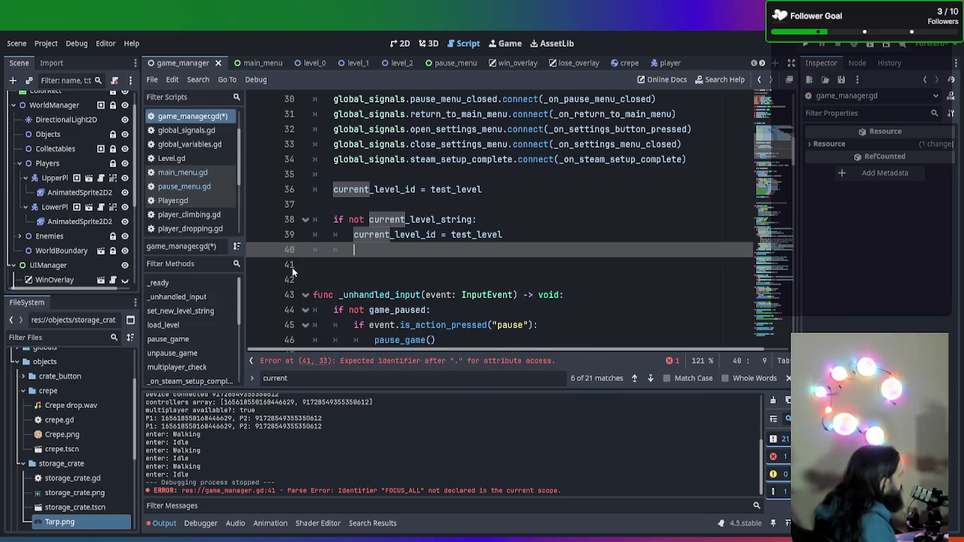
scroll(73, 269, "down", 3)
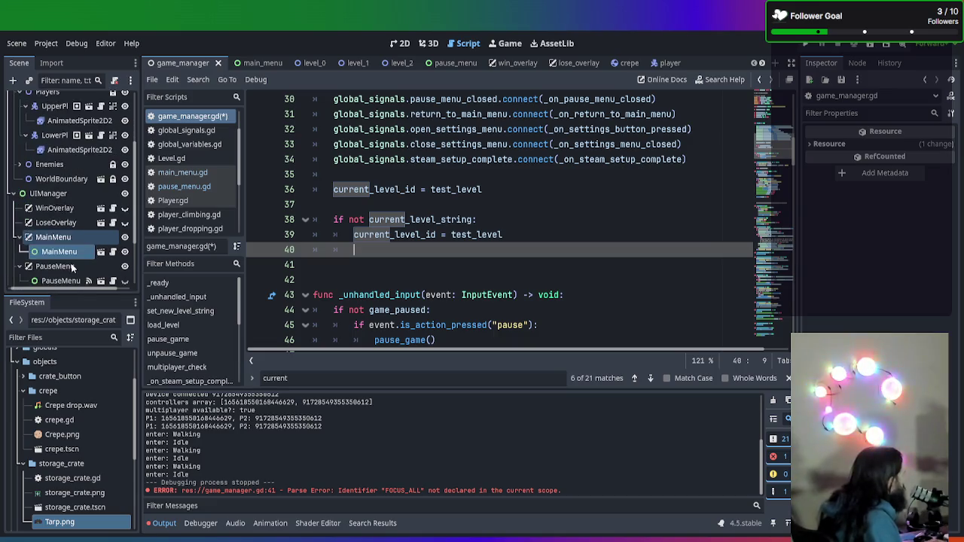
left_click(65, 192)
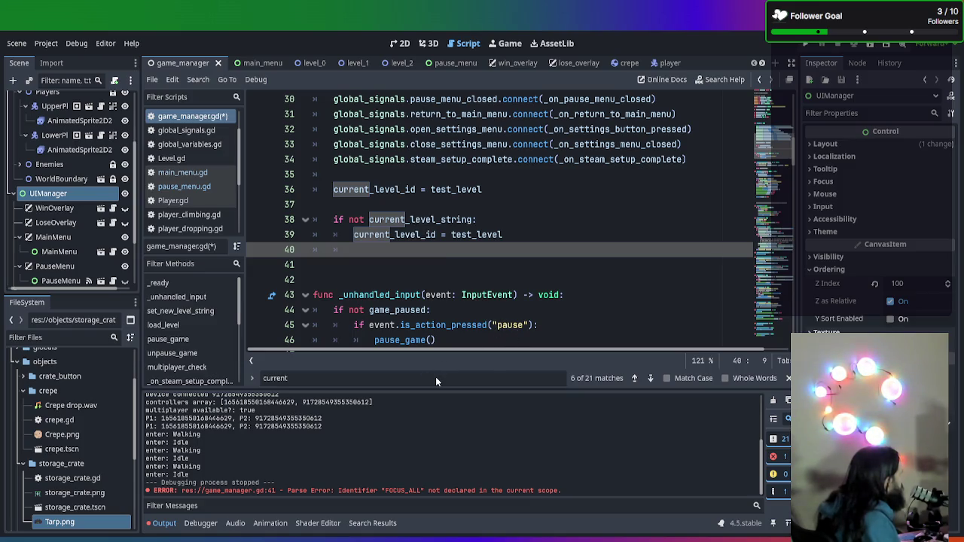
left_click(446, 214)
type("set_focus_mode(FOCUS_ALL)")
key("ctrl+s")
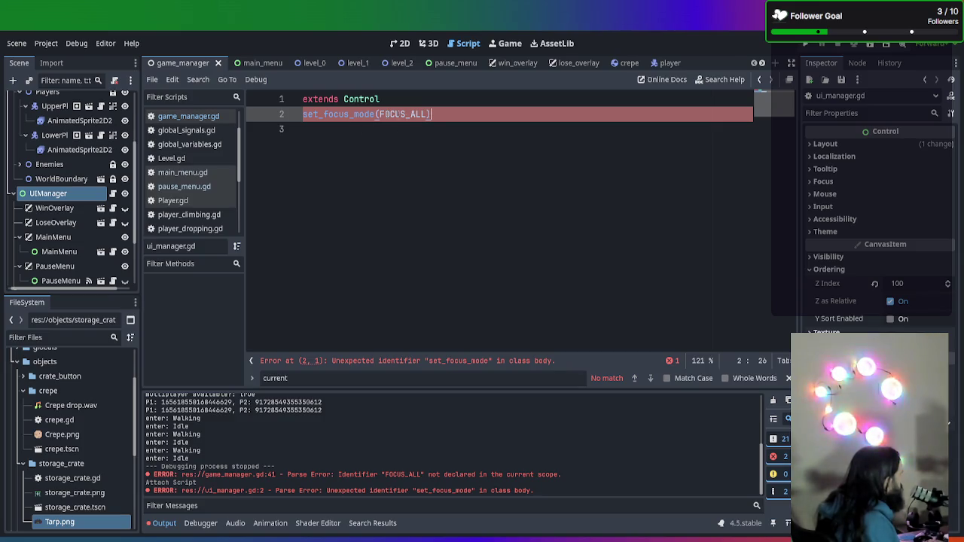
- Wrap set_focus_mode(FOCUS_ALL) inside a _ready() -> void function in ui_manager.gd and save
left_click_drag(432, 114, 256, 121)
key("ctrl+c")
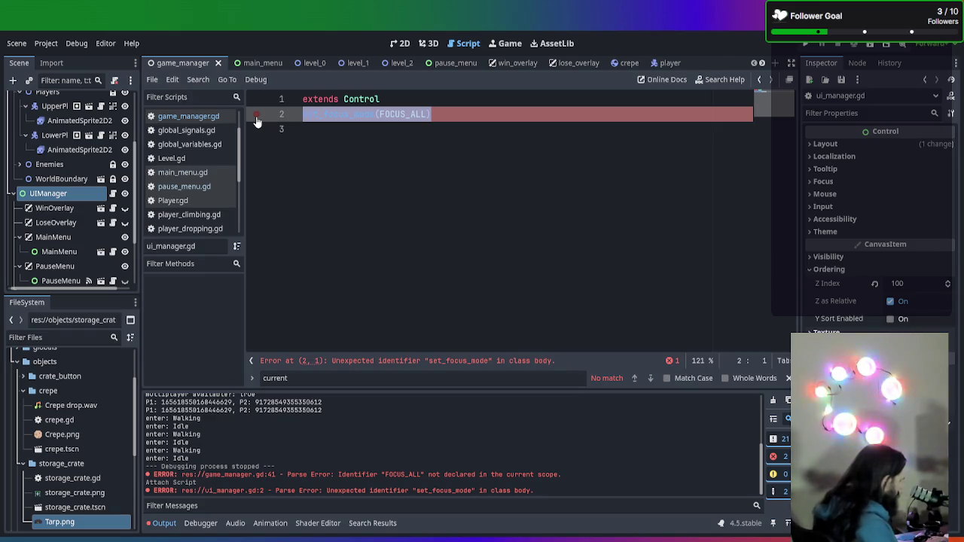
type("fal")
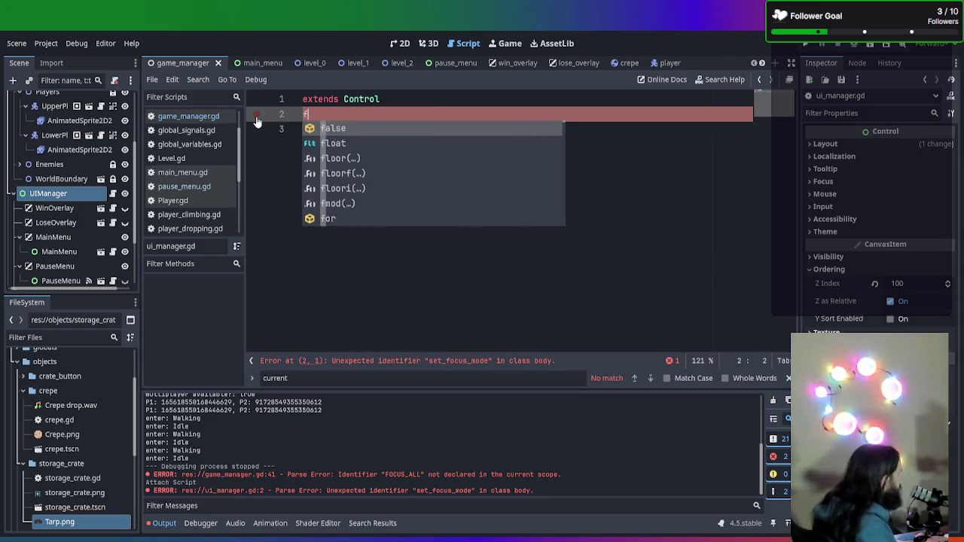
key("BackSpace")
key("BackSpace")
key("BackSpace")
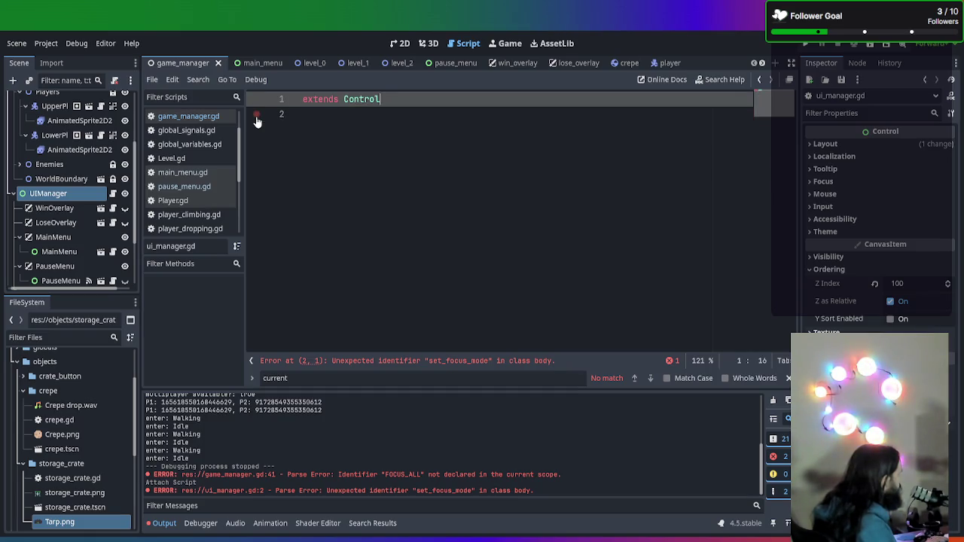
key("Return")
key("Return")
type("func _ready")
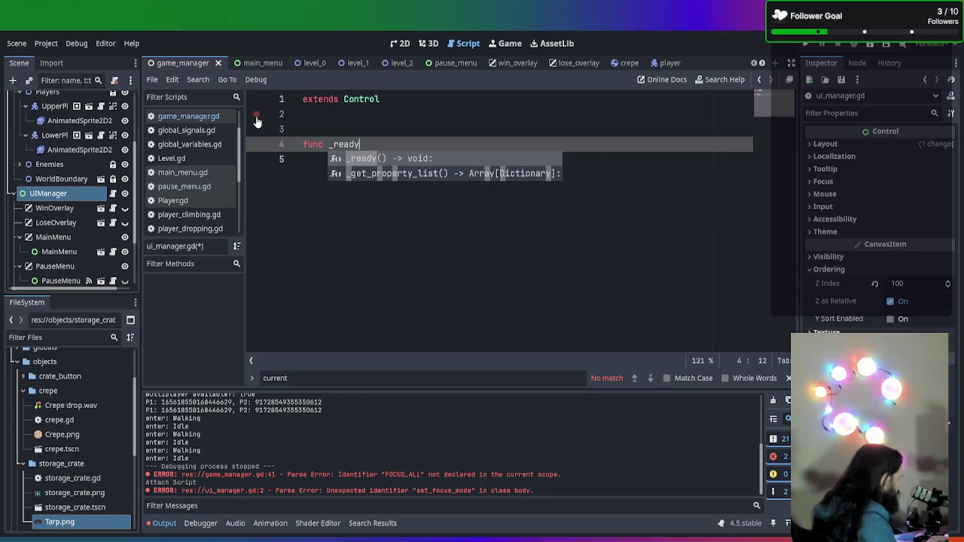
type("()")
key("BackSpace")
key("BackSpace")
key("BackSpace")
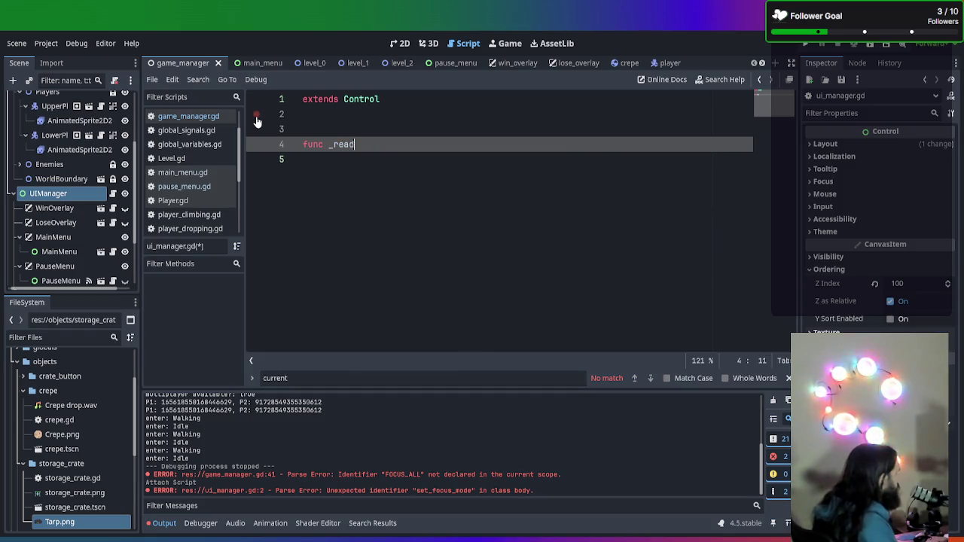
type("y")
key("Return")
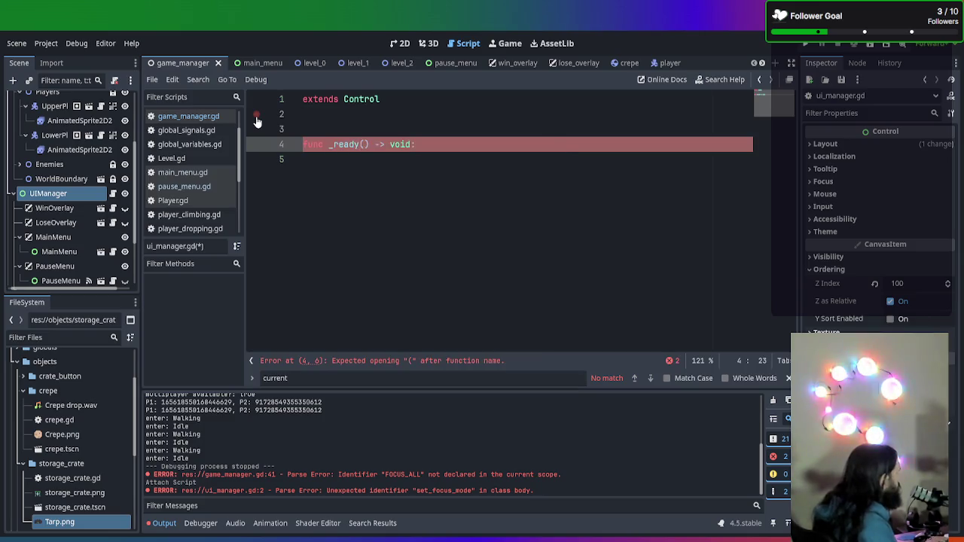
key("Return")
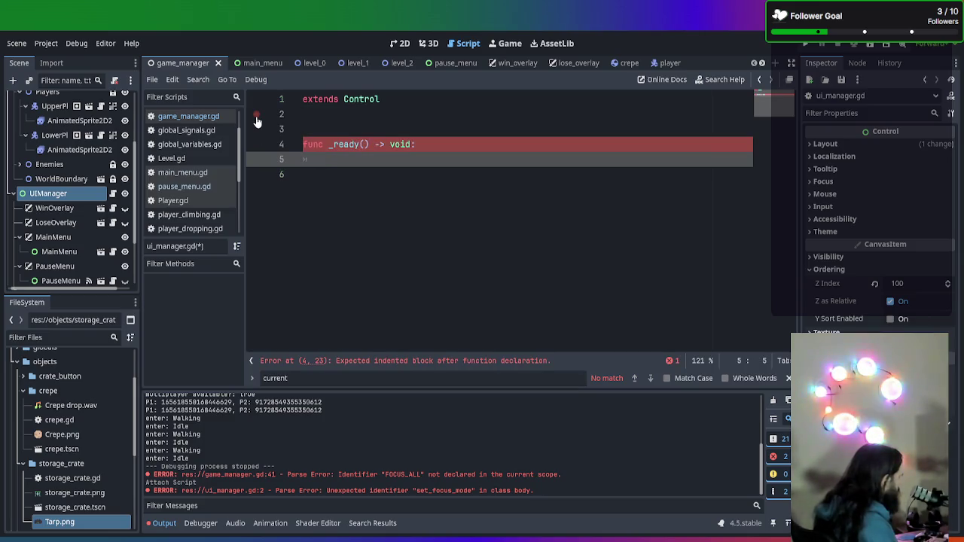
key("ctrl+v")
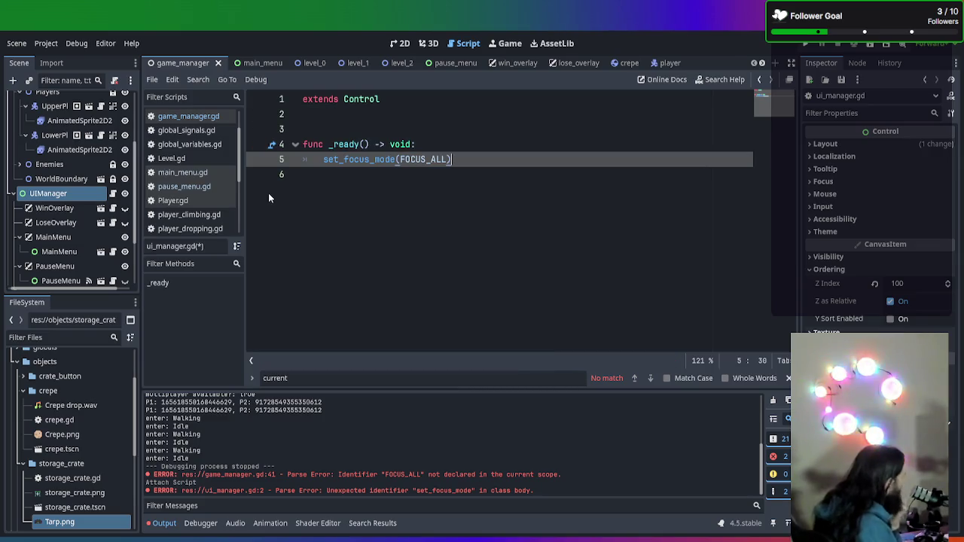
key("ctrl+s")
left_click(314, 247)
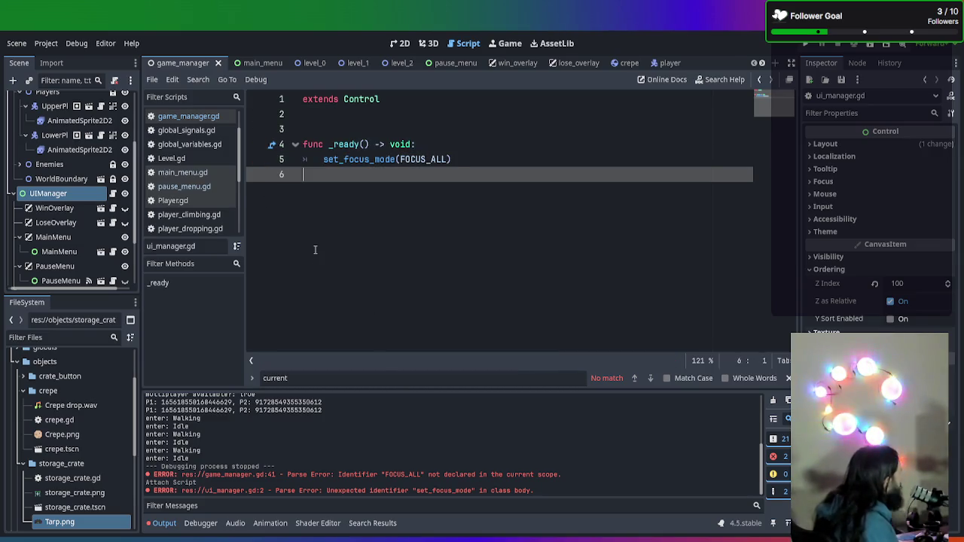
- Comment out the set_focus_mode(FOCUS_ALL) line in pause_menu.gd, save, and run the game
scroll(71, 188, "down", 3)
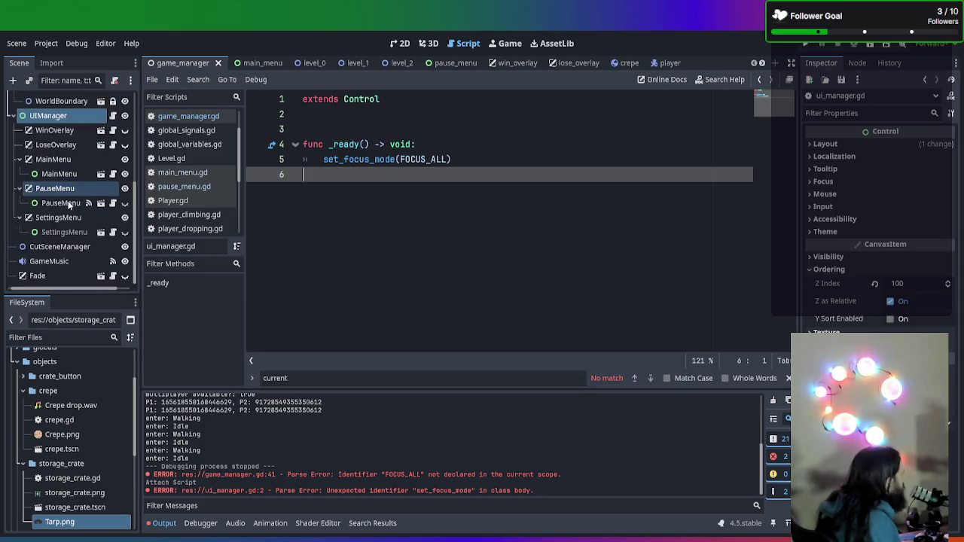
scroll(68, 200, "up", 4)
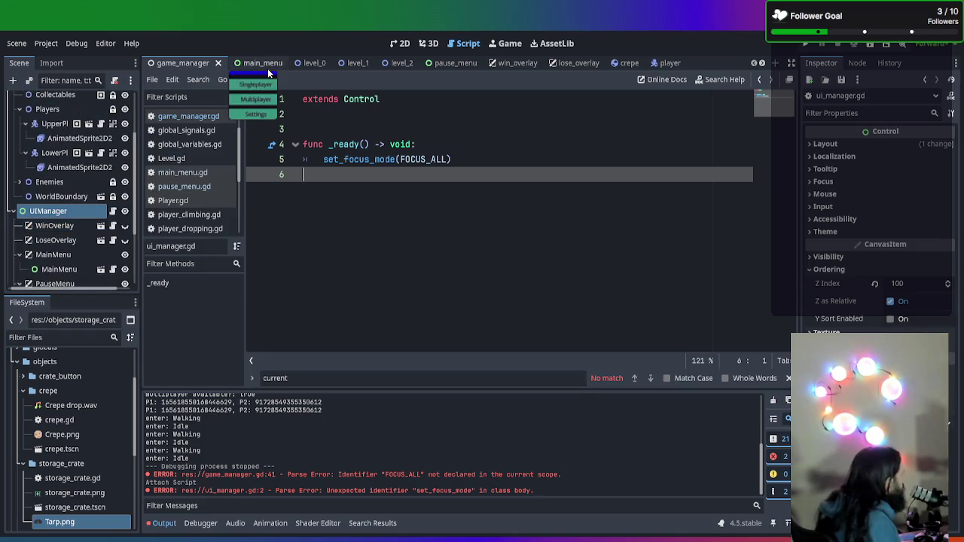
left_click(452, 63)
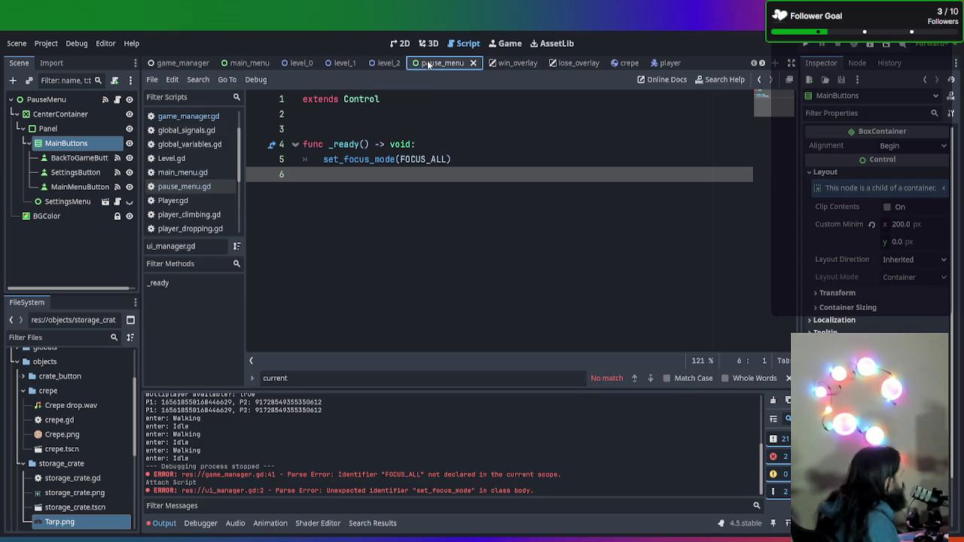
left_click(182, 186)
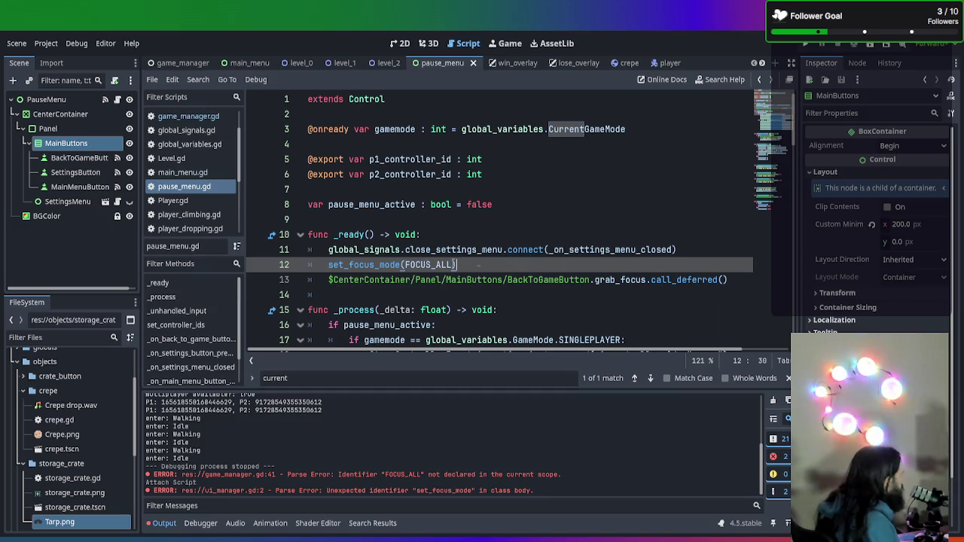
left_click_drag(456, 265, 214, 263)
key("ctrl+k")
key("ctrl+s")
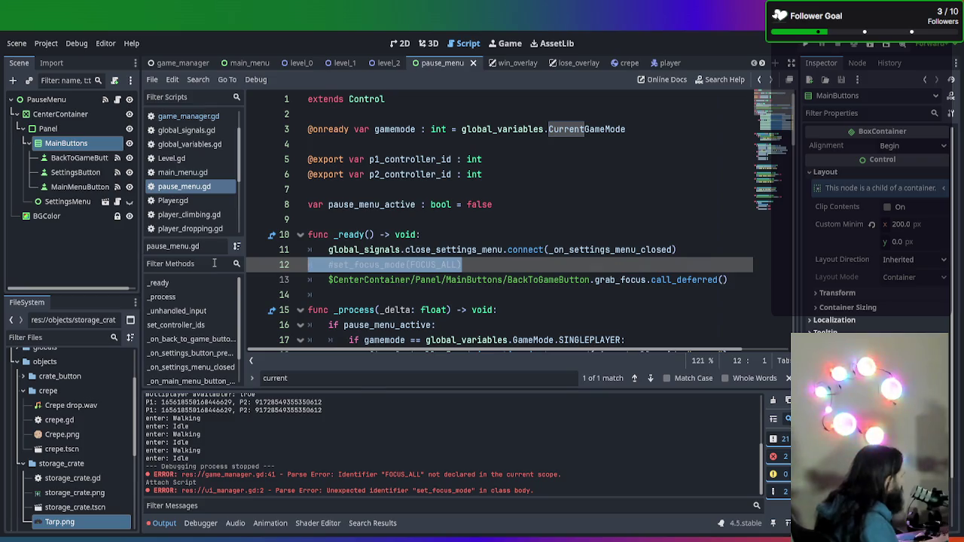
key("F5")
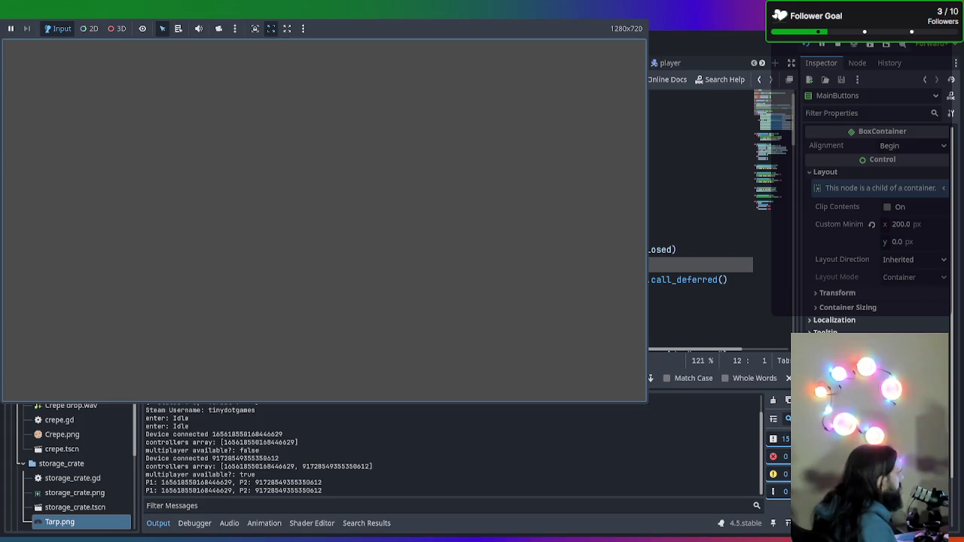
- Stop the running game with F8
key("F8")
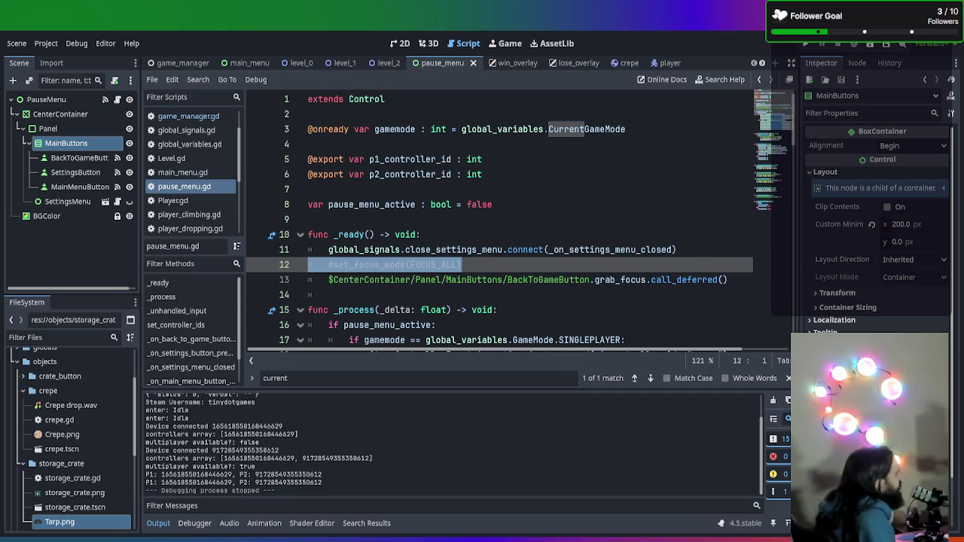
- Switch to the main_menu scene, view the SingleplayerButton grab_focus call in main_menu.gd, and save
scroll(497, 218, "down", 2)
left_click(248, 63)
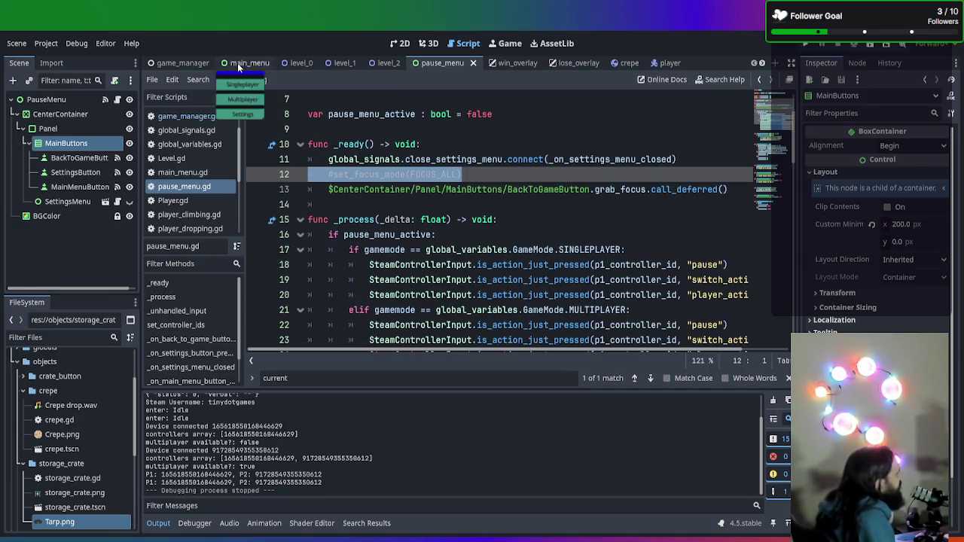
scroll(448, 187, "up", 2)
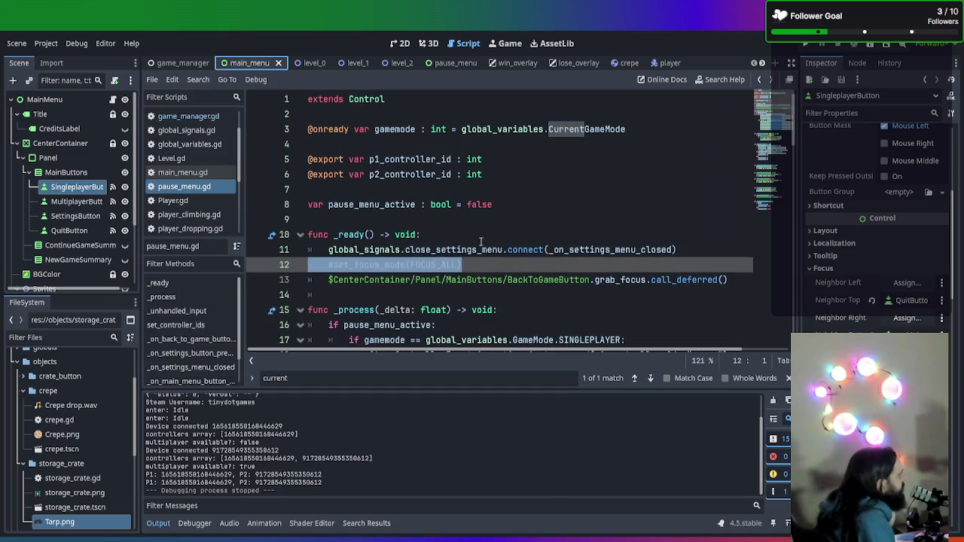
left_click(642, 293)
left_click(594, 280)
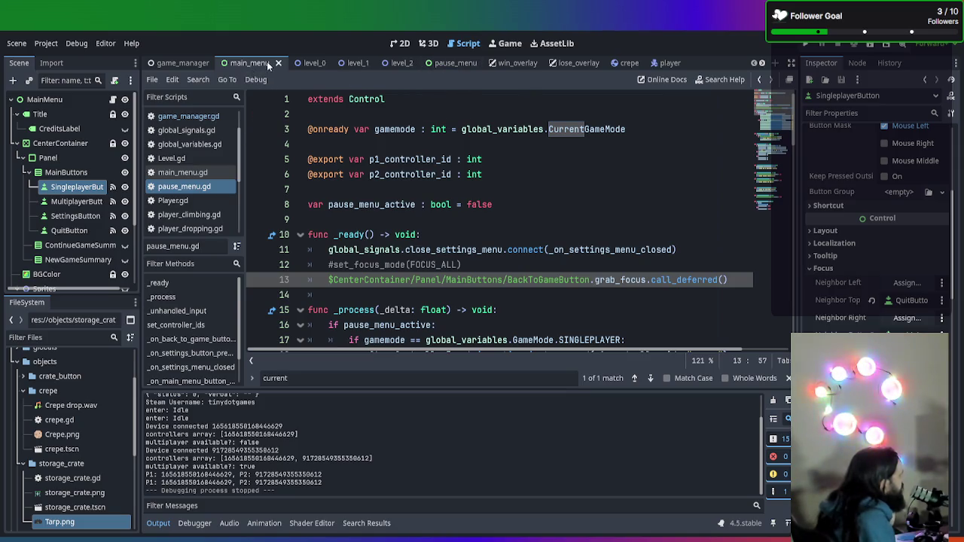
scroll(181, 197, "down", 1)
scroll(179, 197, "down", 2)
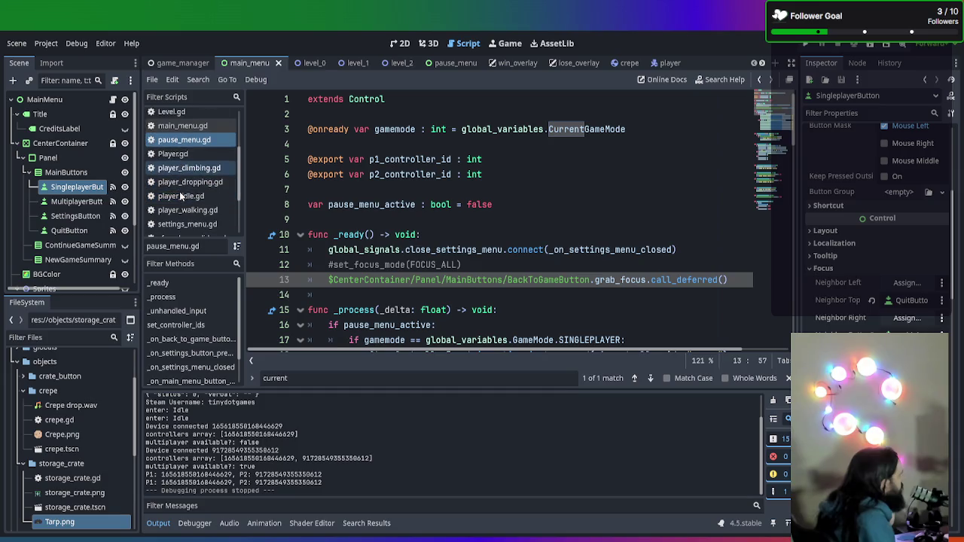
left_click(193, 127)
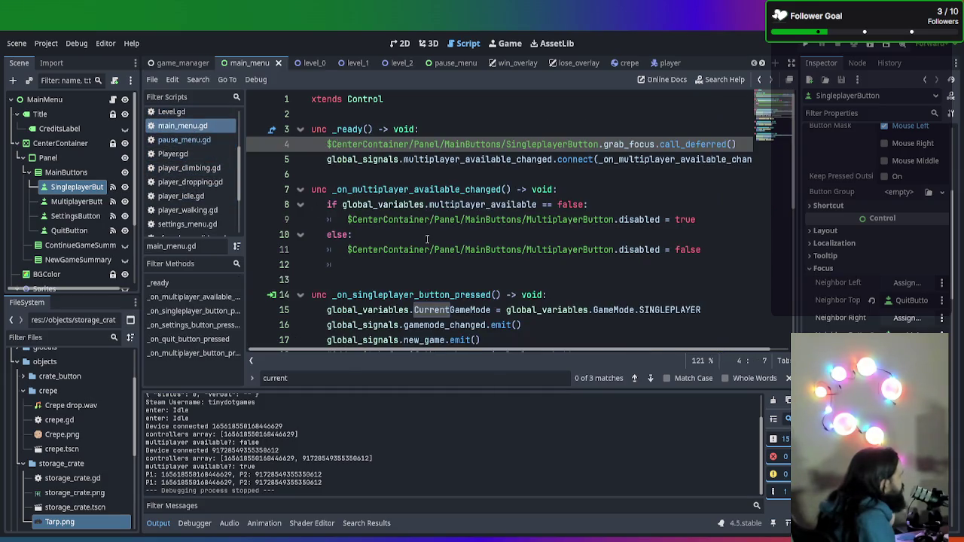
left_click(521, 144)
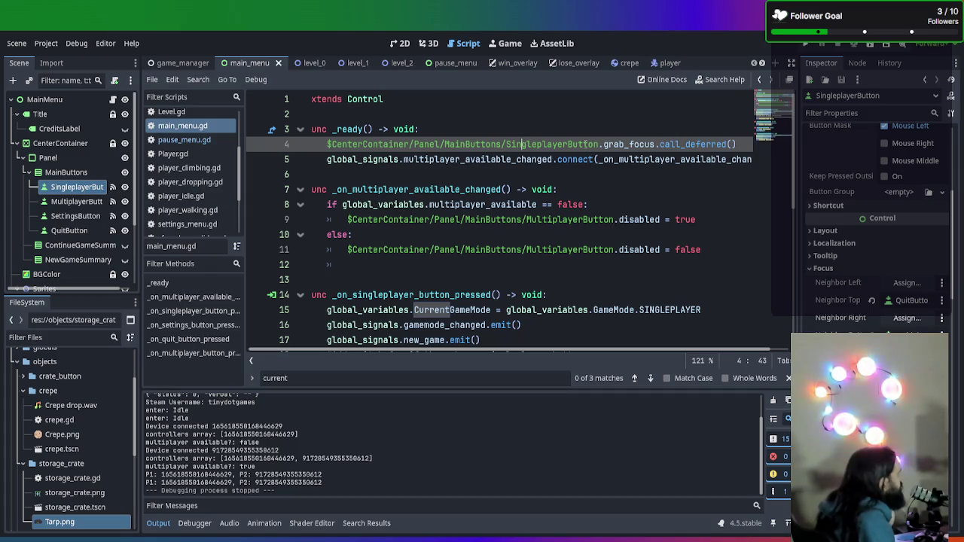
key("ctrl+s")
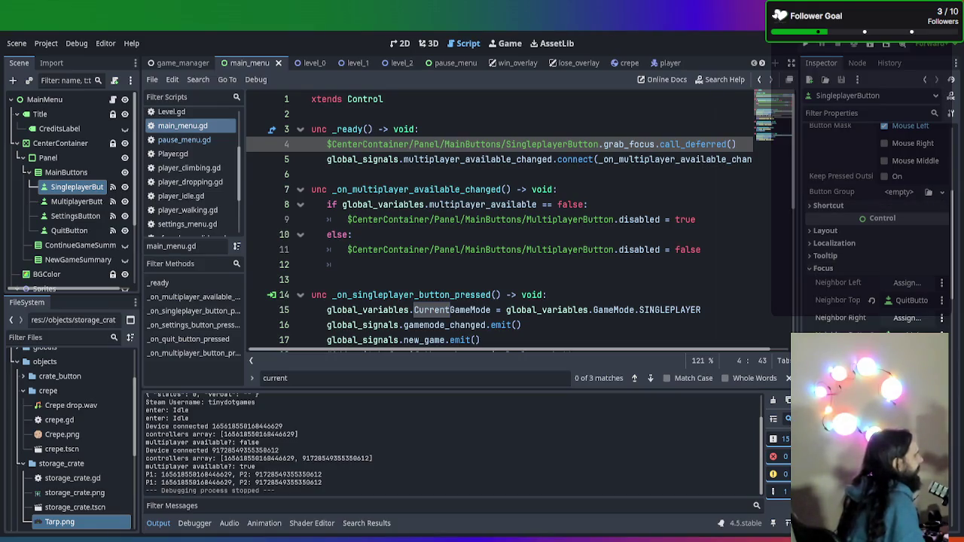
- Filter the Inspector for 'hover', give SingleplayerButton's Focus style a magenta border, and run the game
left_click(857, 113)
type("hover")
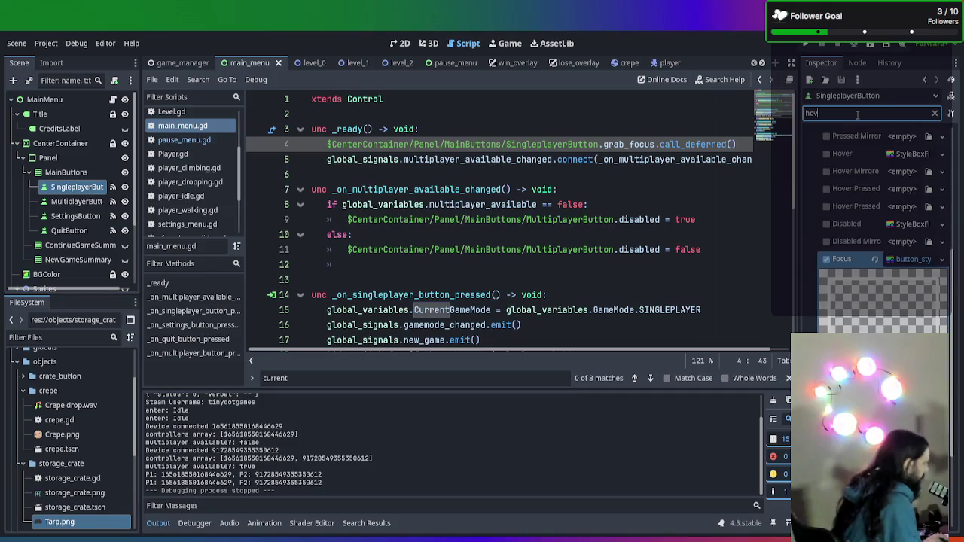
scroll(862, 216, "up", 4)
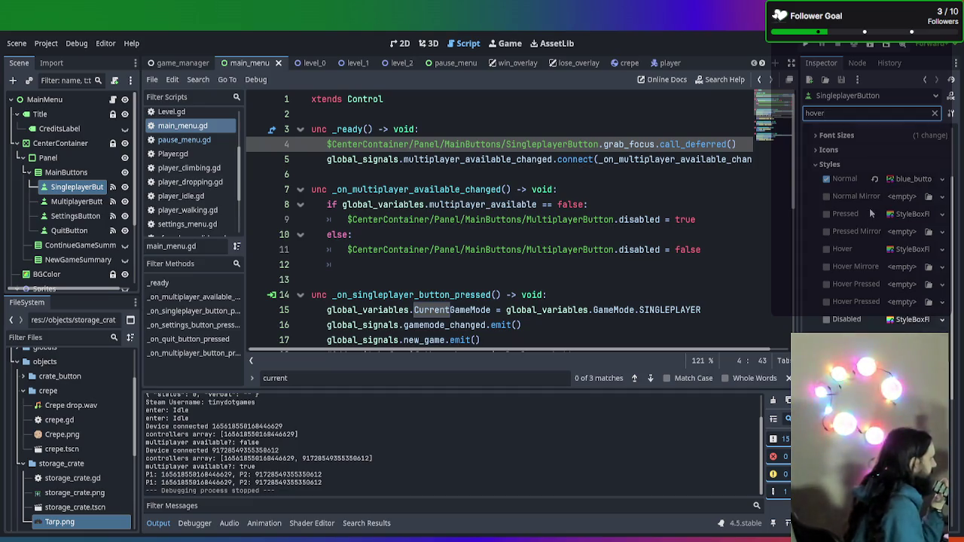
scroll(853, 253, "down", 3)
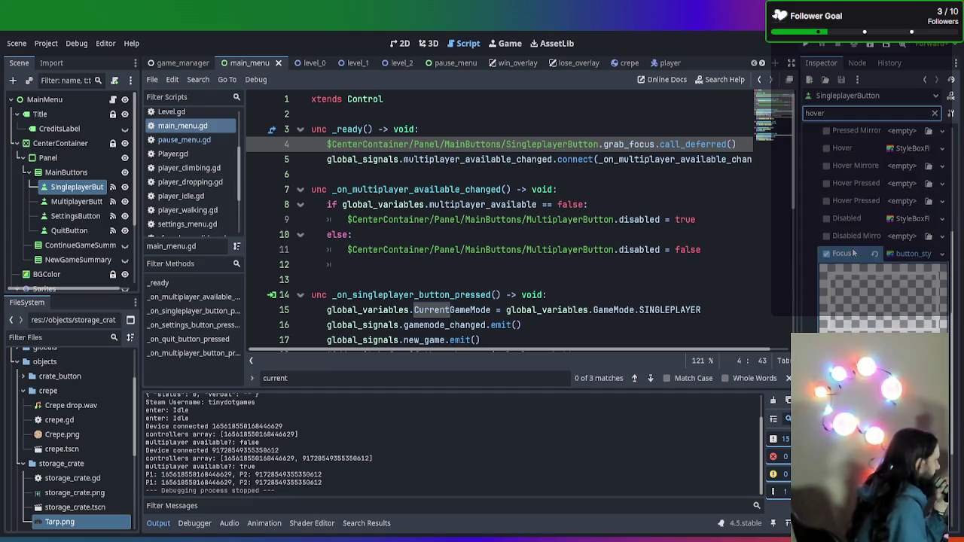
scroll(853, 253, "up", 3)
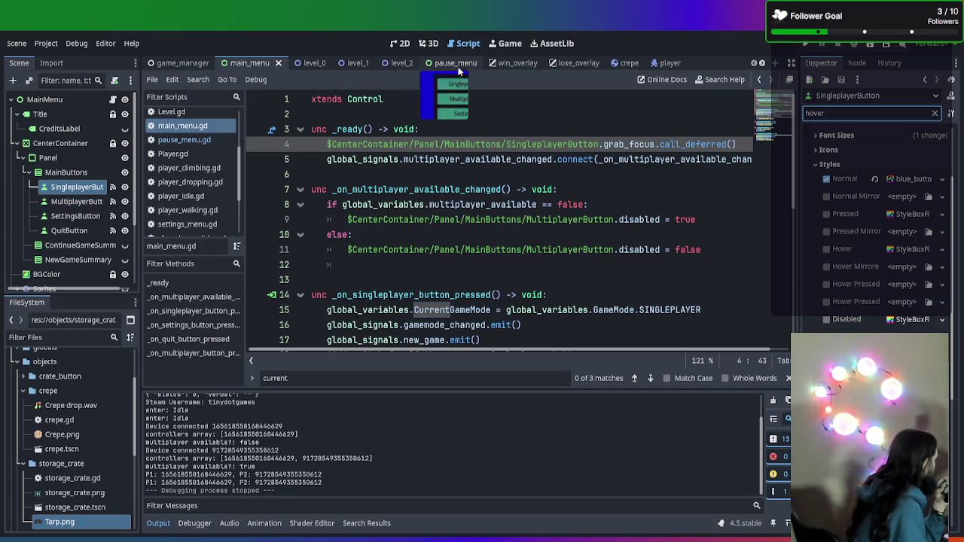
left_click(256, 66)
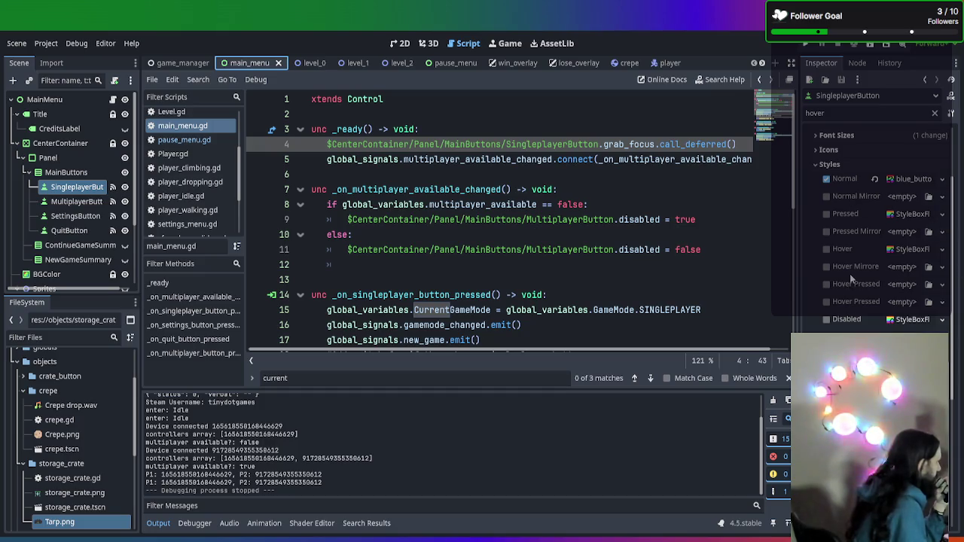
scroll(881, 226, "down", 3)
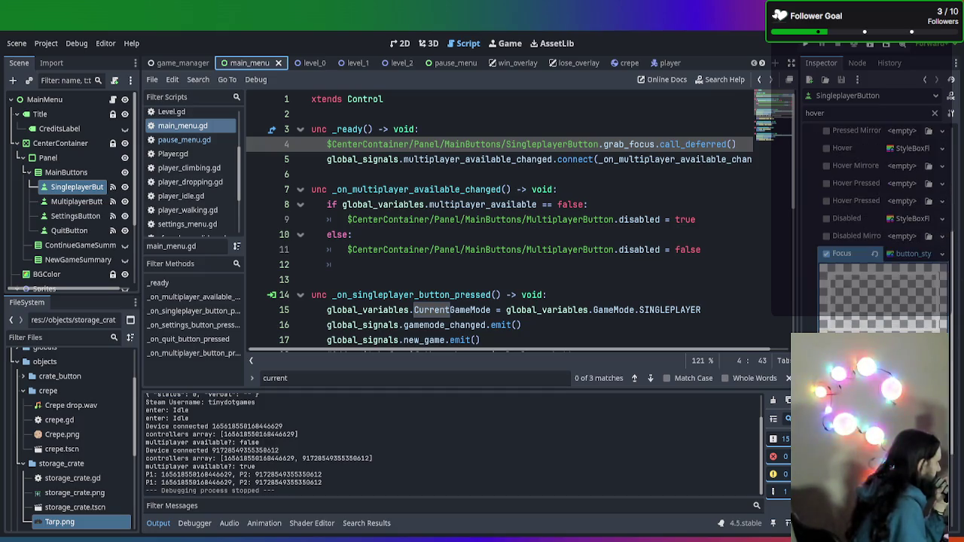
scroll(882, 226, "down", 2)
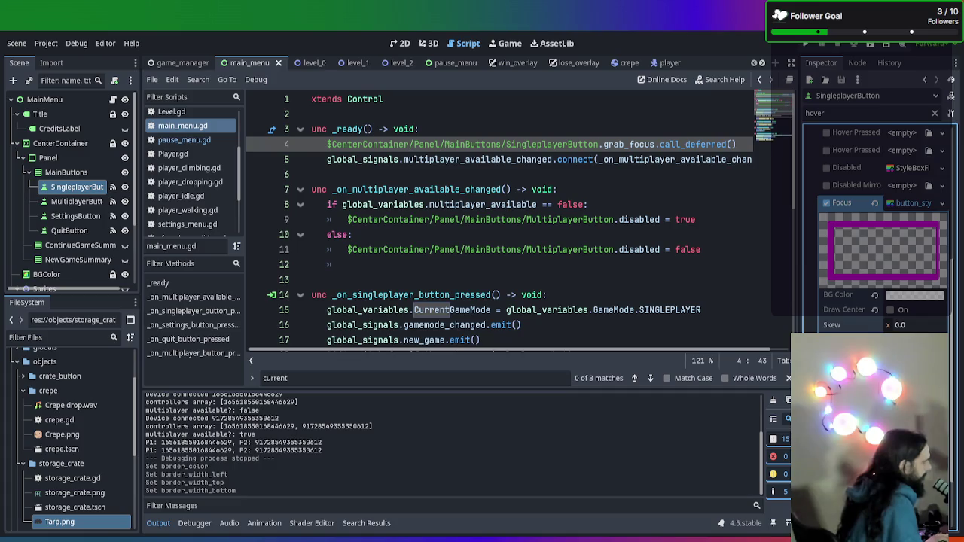
scroll(881, 226, "down", 2)
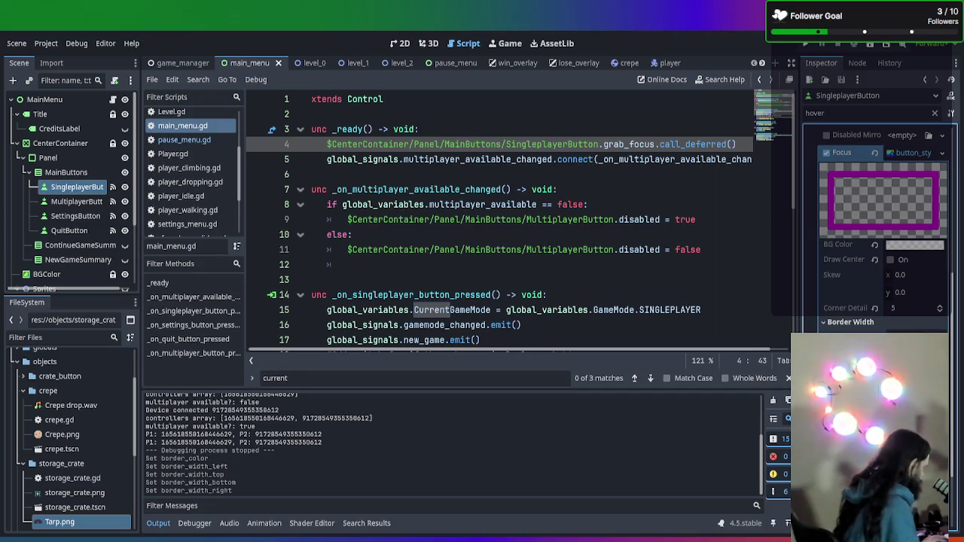
key("F5")
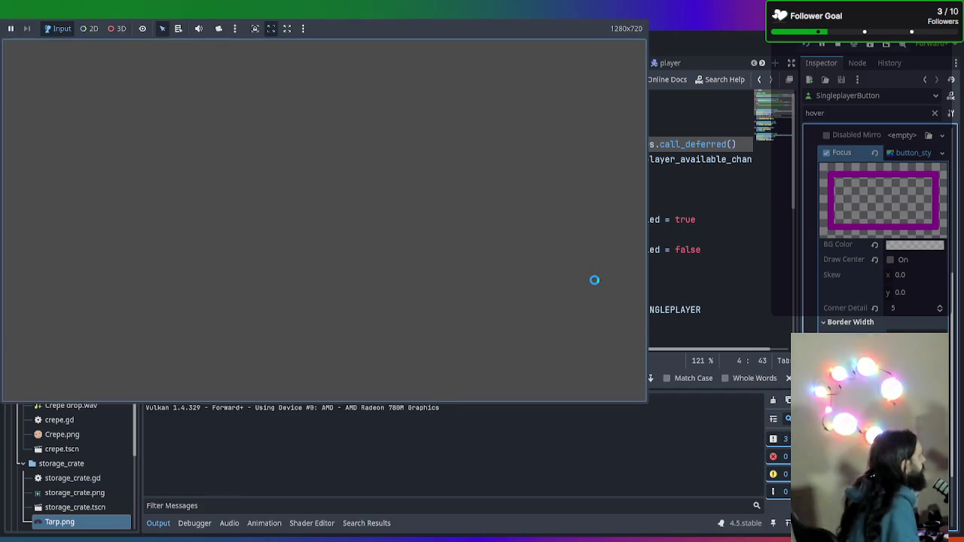